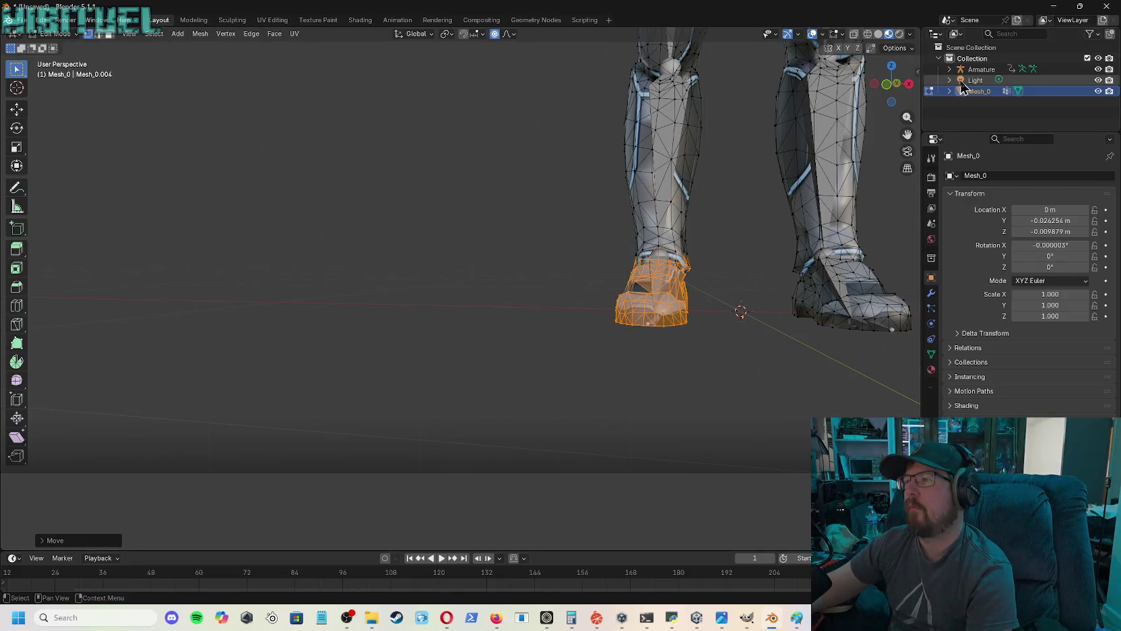
- Nudge the left knee vertices slightly with proportional editing smoothing the surrounding mesh
mouse_move(887, 83)
mouse_down()
mouse_move(904, 115)
mouse_move(854, 241)
mouse_up()
mouse_move(543, 130)
mouse_down()
mouse_move(561, 159)
mouse_move(649, 226)
mouse_up()
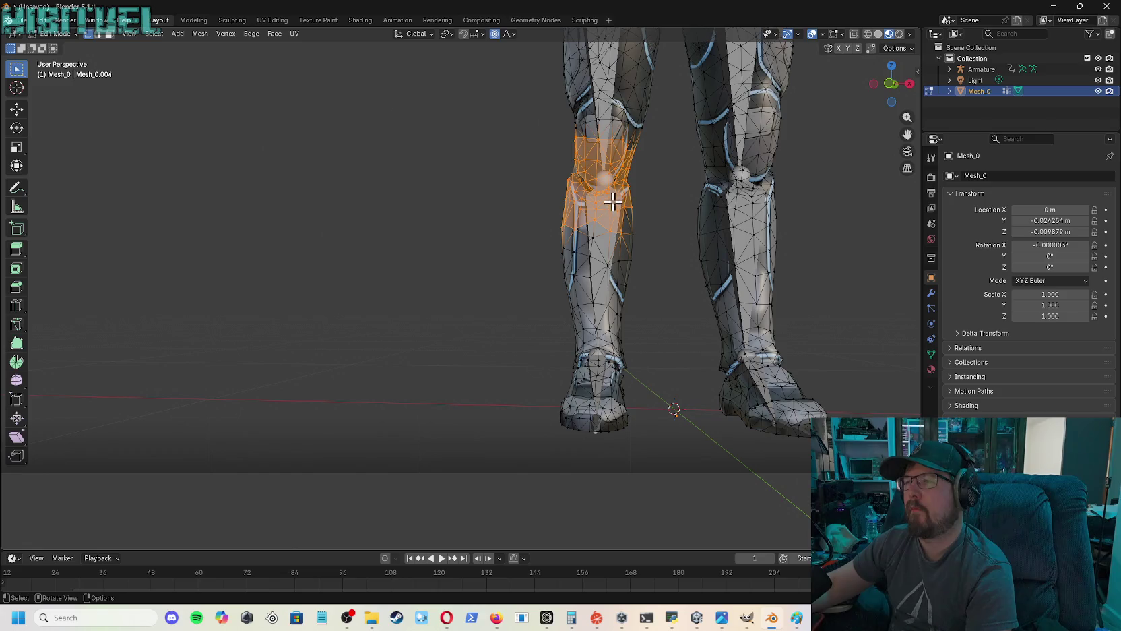
key(g)
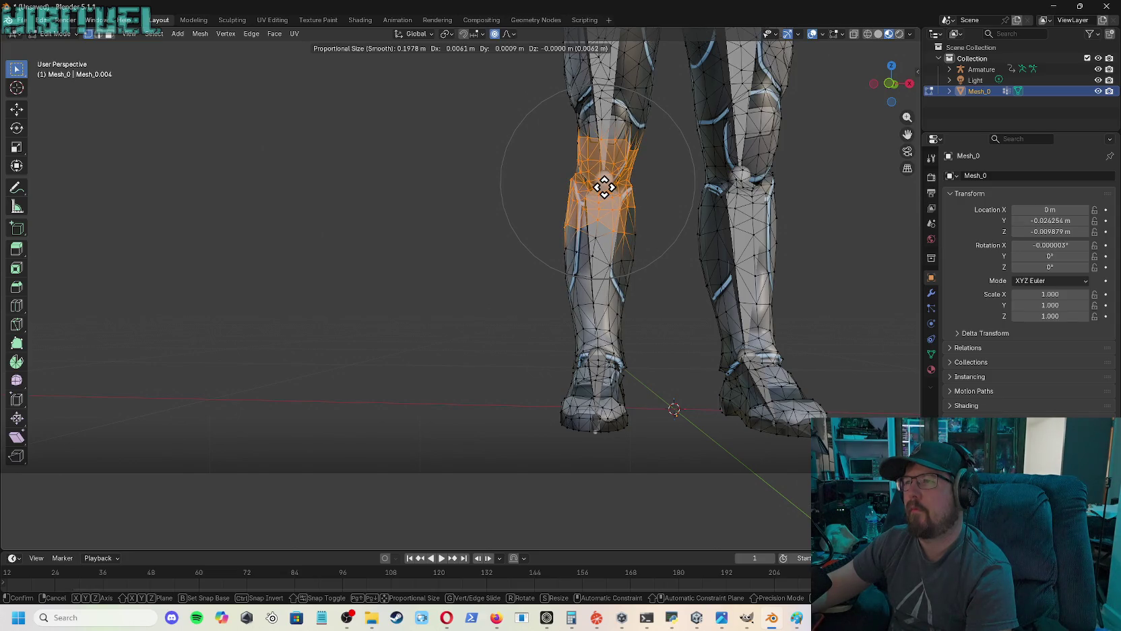
click(604, 186)
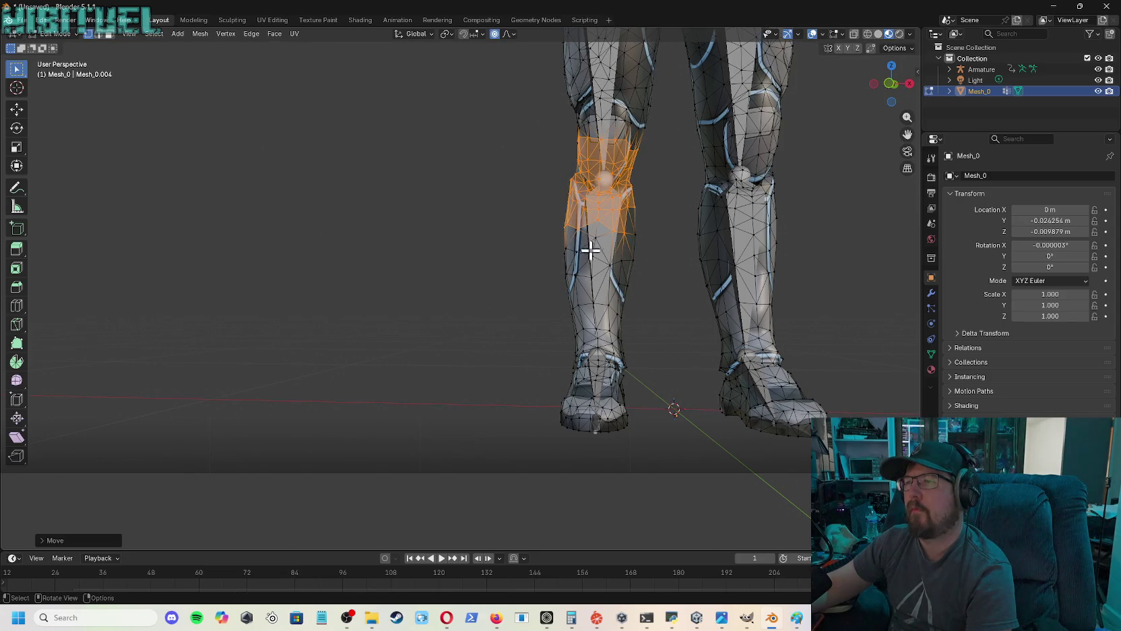
key(alt+a)
- Nudge the shin vertices below the knee slightly the same way
drag(542, 230, 649, 275)
key(g)
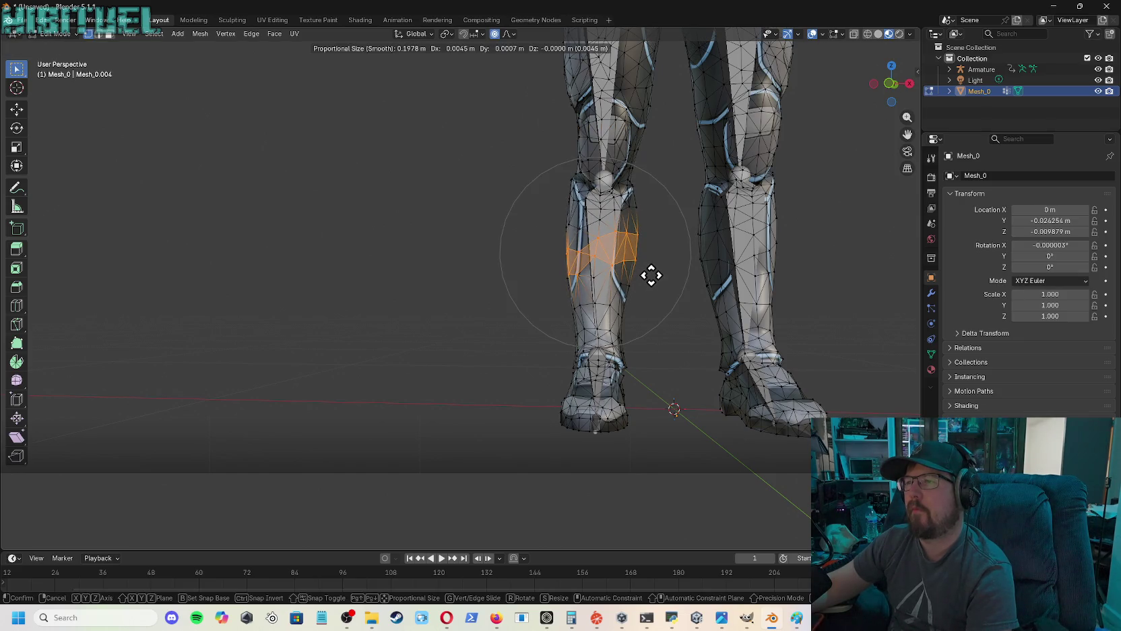
click(651, 275)
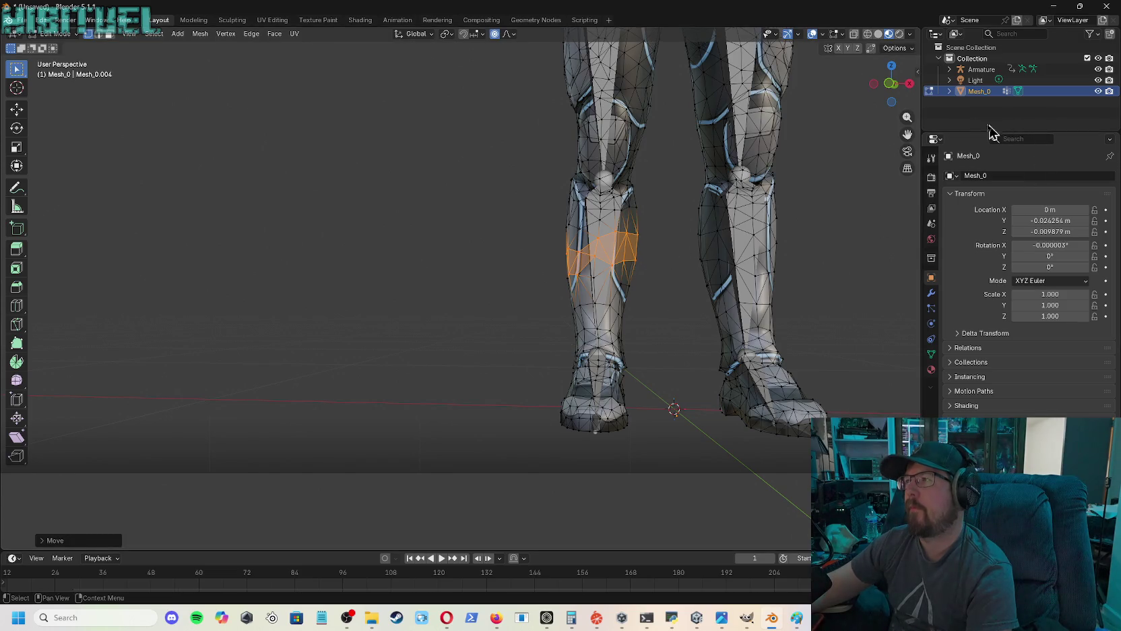
- Inspect the edited leg from the side down to the feet, then box-select the right foot vertices
mouse_move(891, 81)
mouse_down()
mouse_move(899, 84)
mouse_move(836, 129)
mouse_up()
scroll(836, 129, down, 3)
mouse_move(891, 83)
mouse_down()
mouse_move(842, 94)
mouse_move(891, 91)
mouse_up()
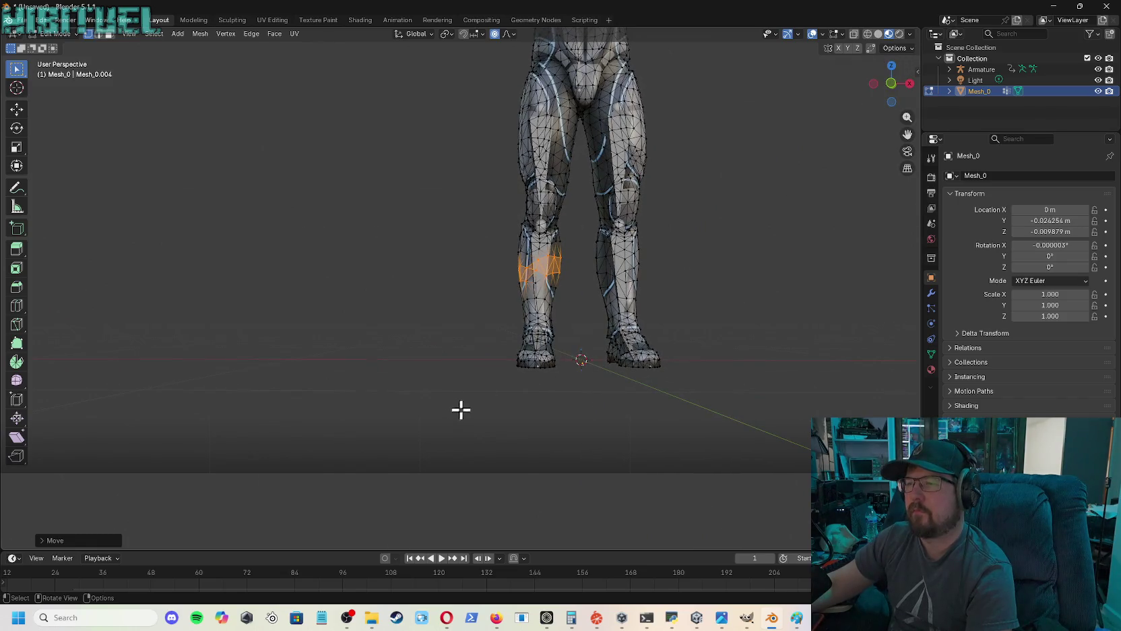
scroll(501, 388, up, 8)
mouse_move(907, 134)
mouse_down()
mouse_move(896, 27)
mouse_move(761, 10)
mouse_move(1118, 10)
mouse_move(24, 10)
mouse_move(1094, 10)
mouse_move(37, 10)
mouse_up()
mouse_move(714, 344)
mouse_down()
mouse_move(753, 328)
mouse_move(429, 300)
mouse_move(332, 311)
mouse_move(433, 318)
mouse_move(514, 354)
mouse_move(851, 200)
mouse_up()
scroll(688, 313, down, 6)
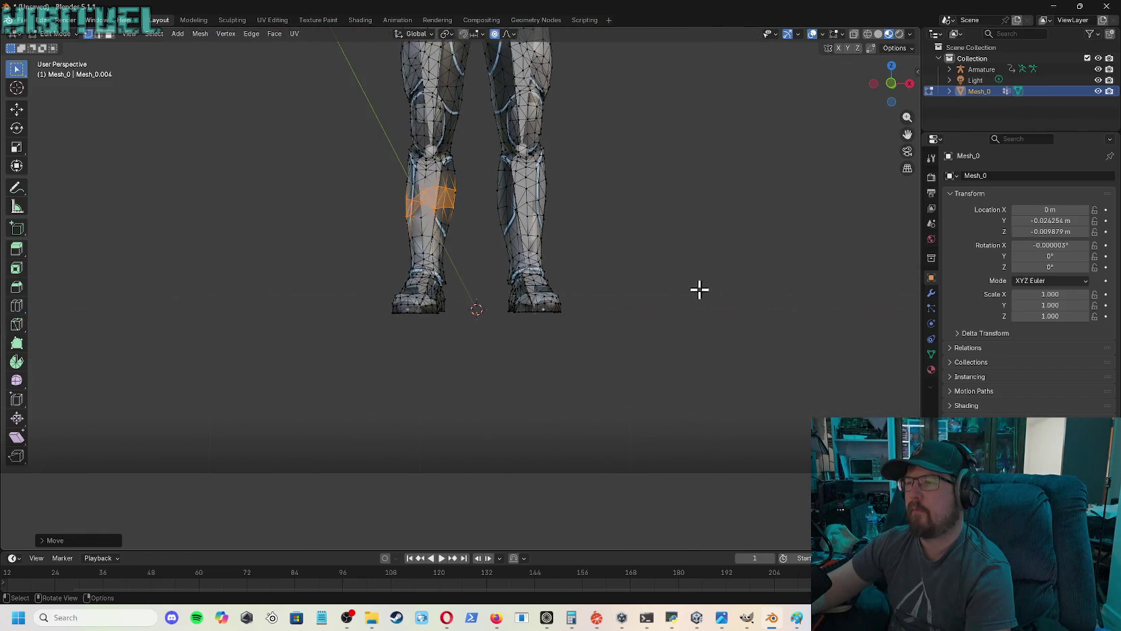
scroll(700, 287, up, 1)
scroll(701, 286, down, 1)
scroll(640, 339, up, 3)
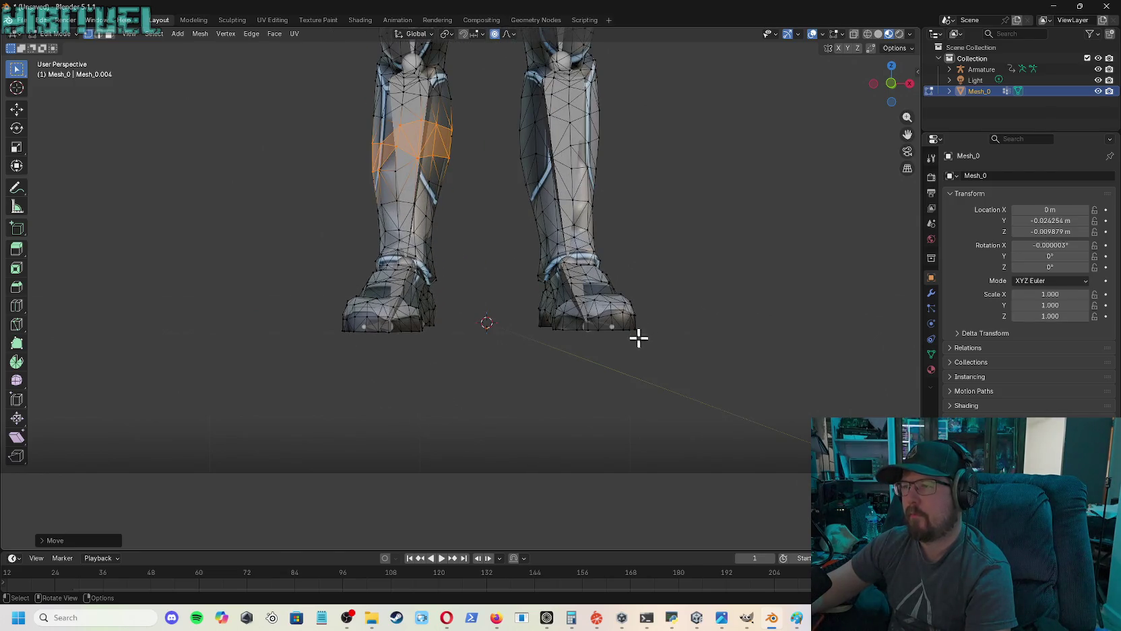
mouse_move(522, 251)
mouse_down()
mouse_move(610, 278)
mouse_move(669, 380)
mouse_up()
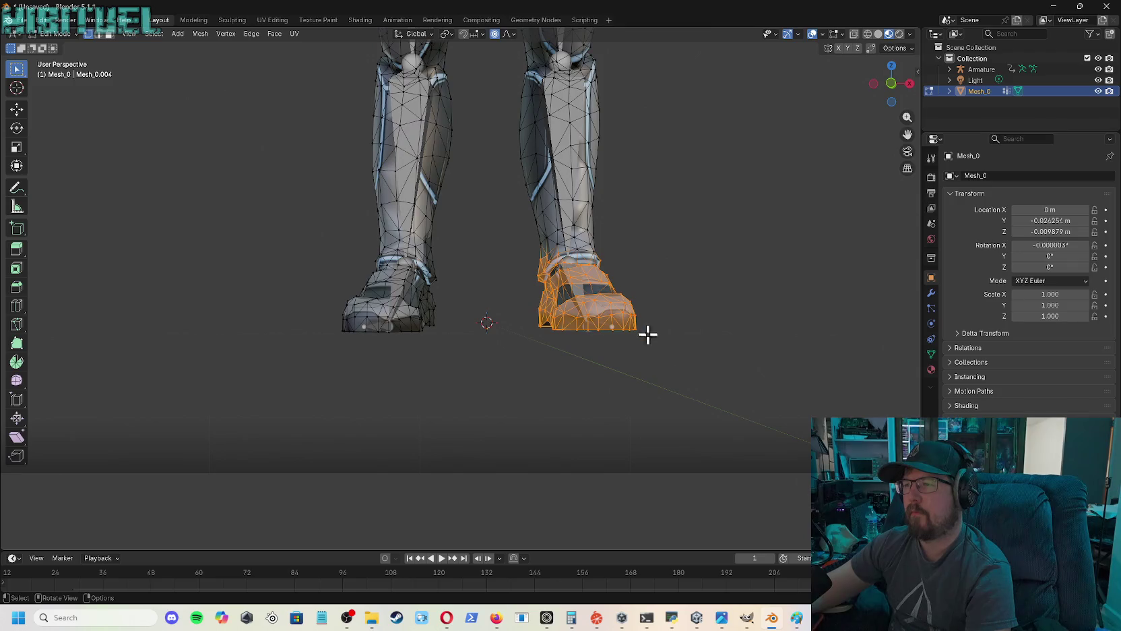
- Move the selected right foot vertices slightly to reshape the boot's toe
key(g)
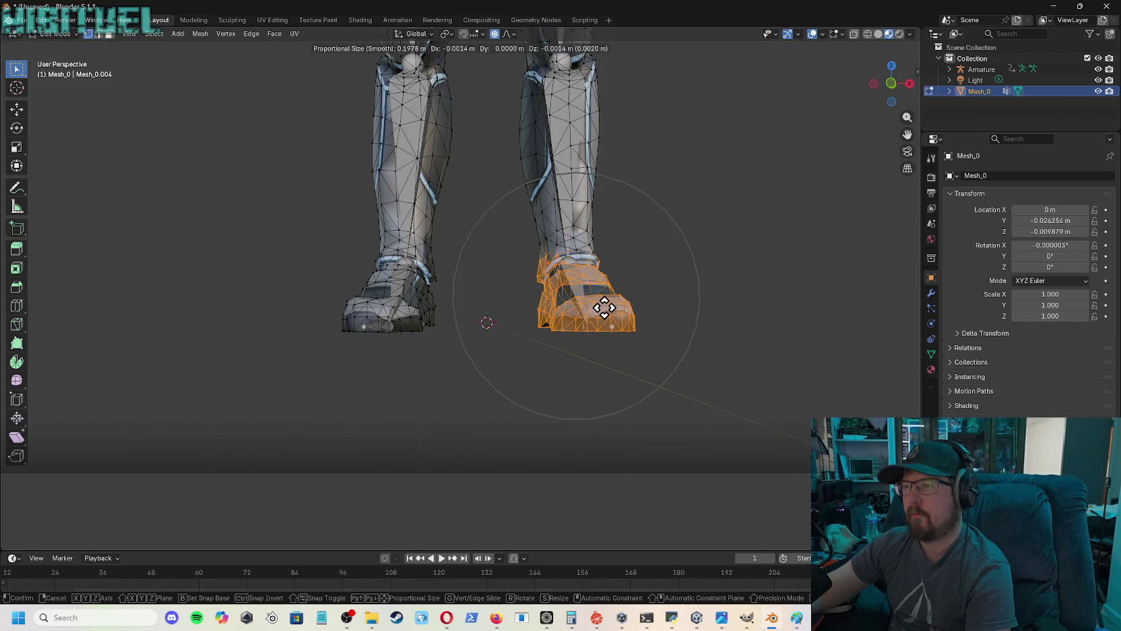
click(605, 307)
right_click(720, 294)
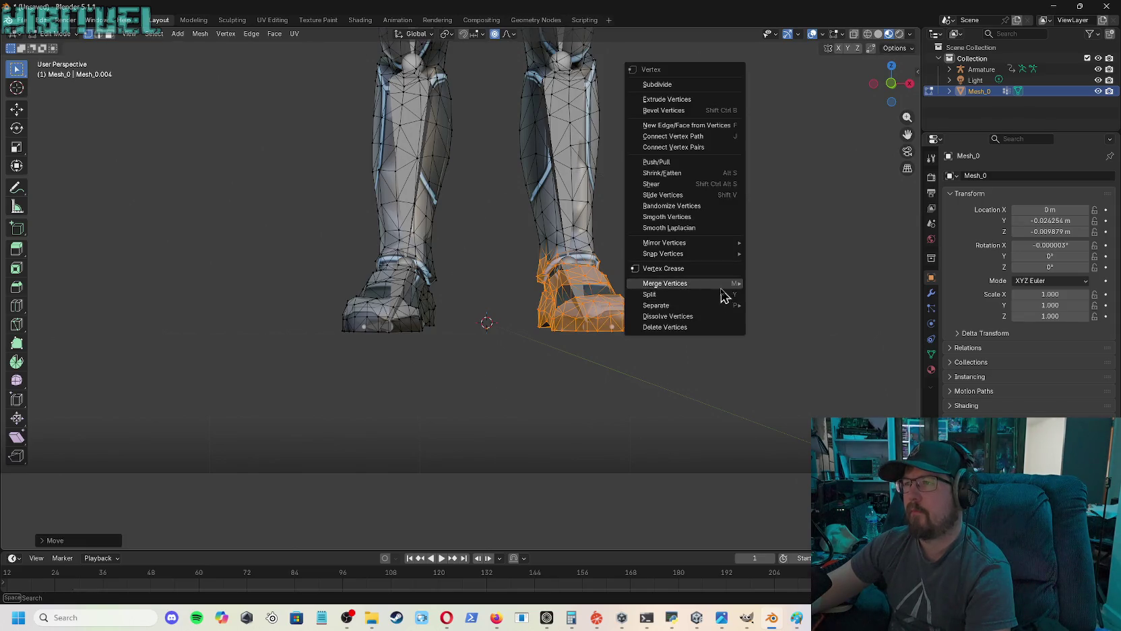
- Orbit to a zoomed-out front view and box-select every vertex of the character
drag(888, 86, 807, 86)
scroll(788, 251, down, 5)
drag(891, 82, 620, 110)
scroll(681, 114, down, 4)
drag(330, 123, 683, 335)
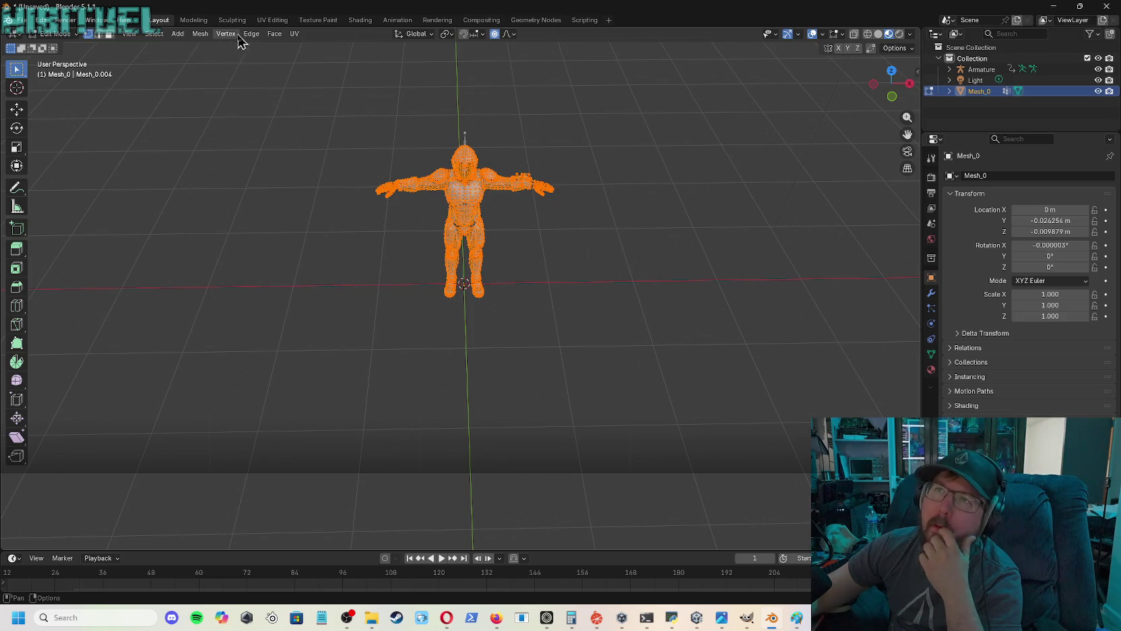
- Run Mesh > Clean Up > Delete Loose on Mesh_0, removing 0 vertices, edges and faces
click(260, 37)
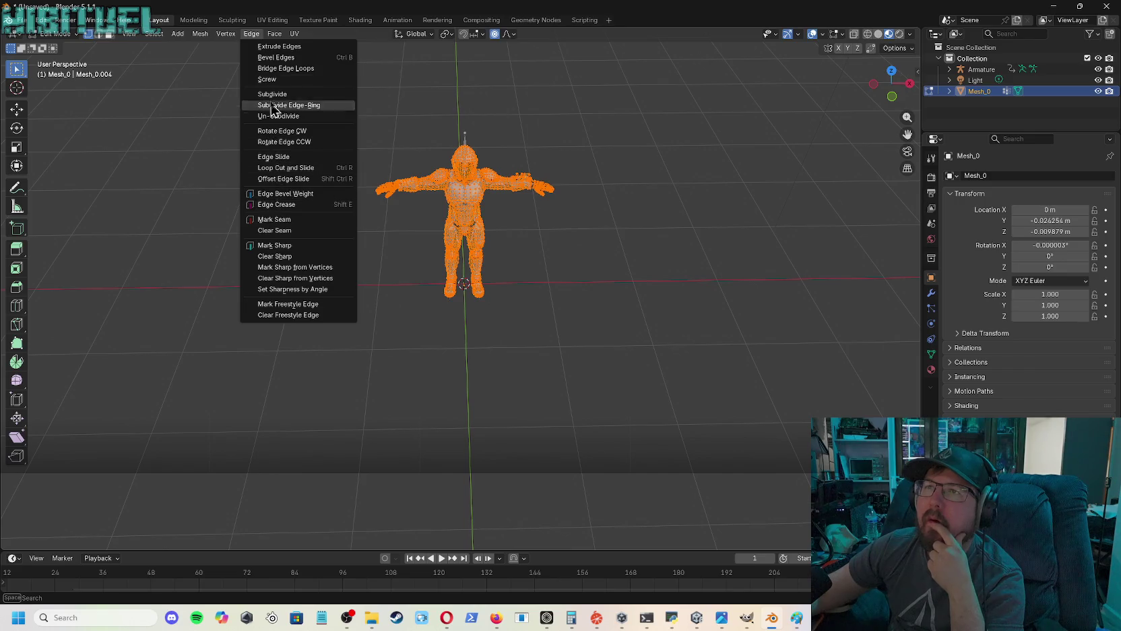
key(Escape)
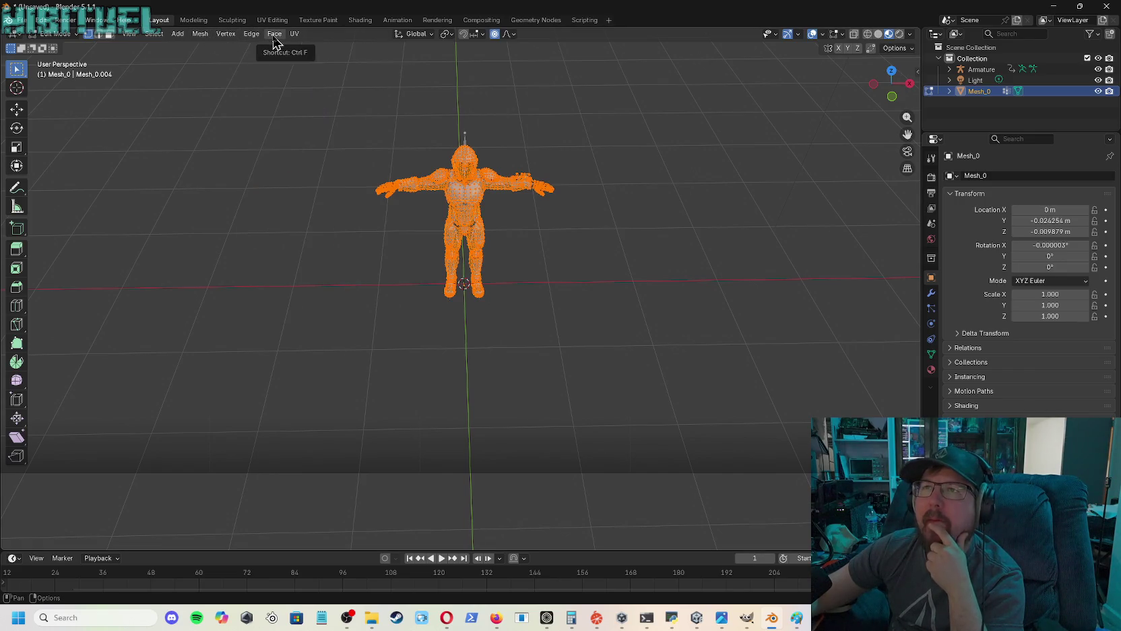
click(200, 38)
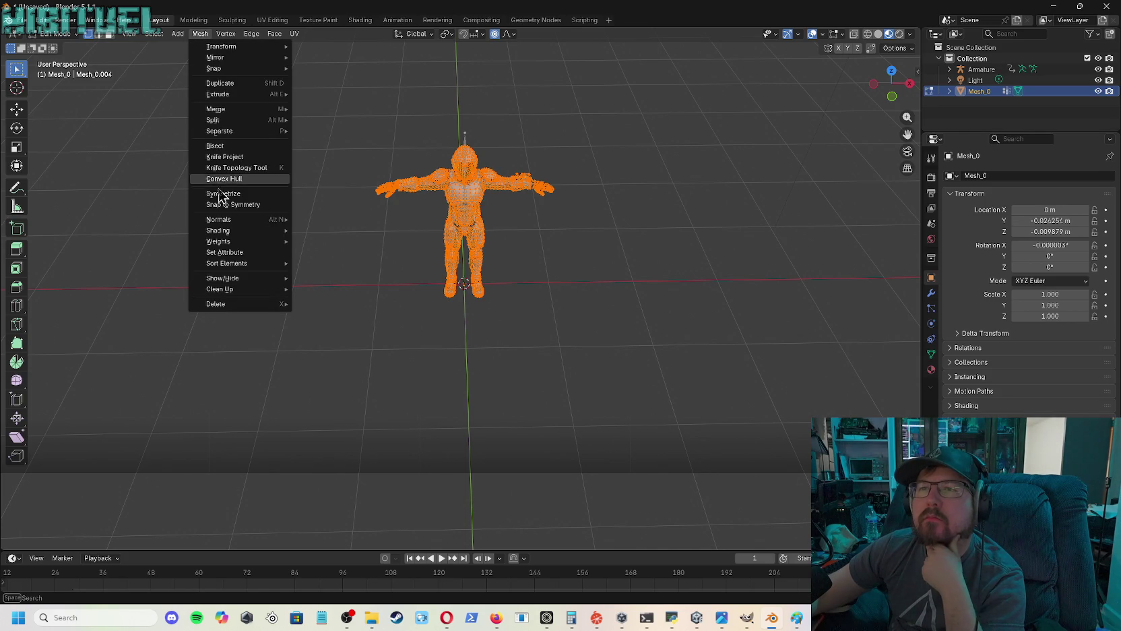
mouse_move(223, 220)
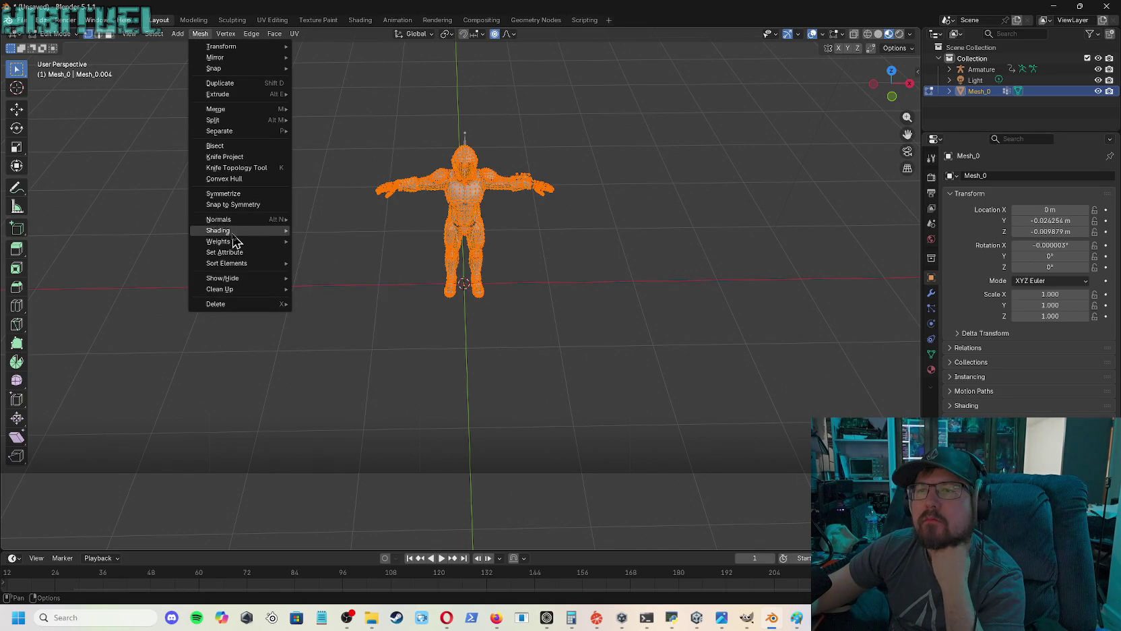
mouse_move(258, 266)
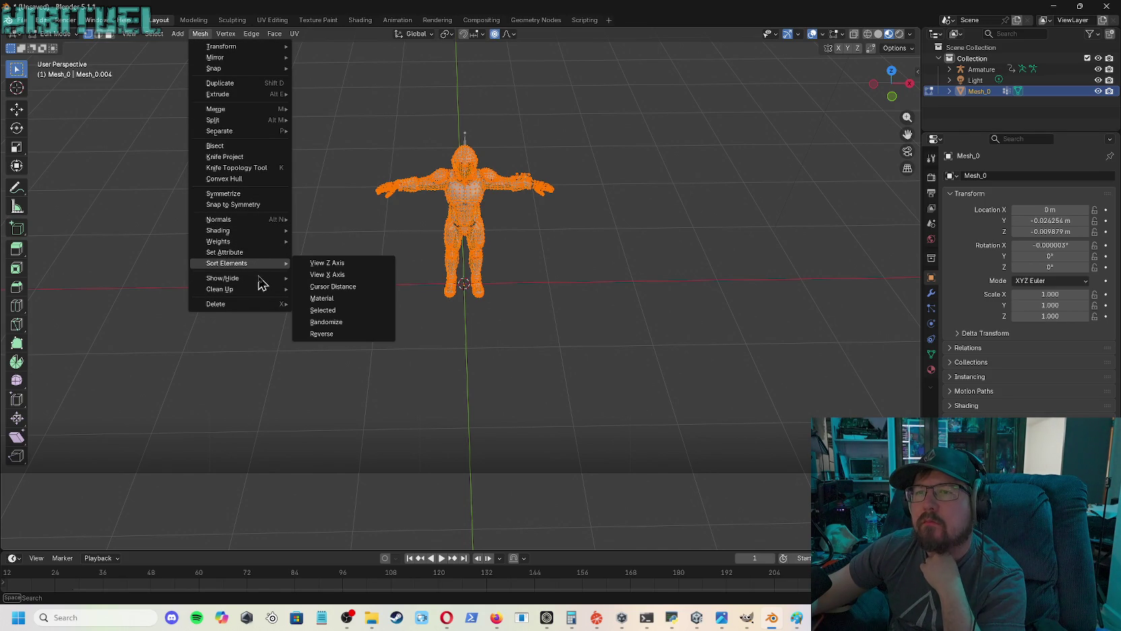
mouse_move(263, 289)
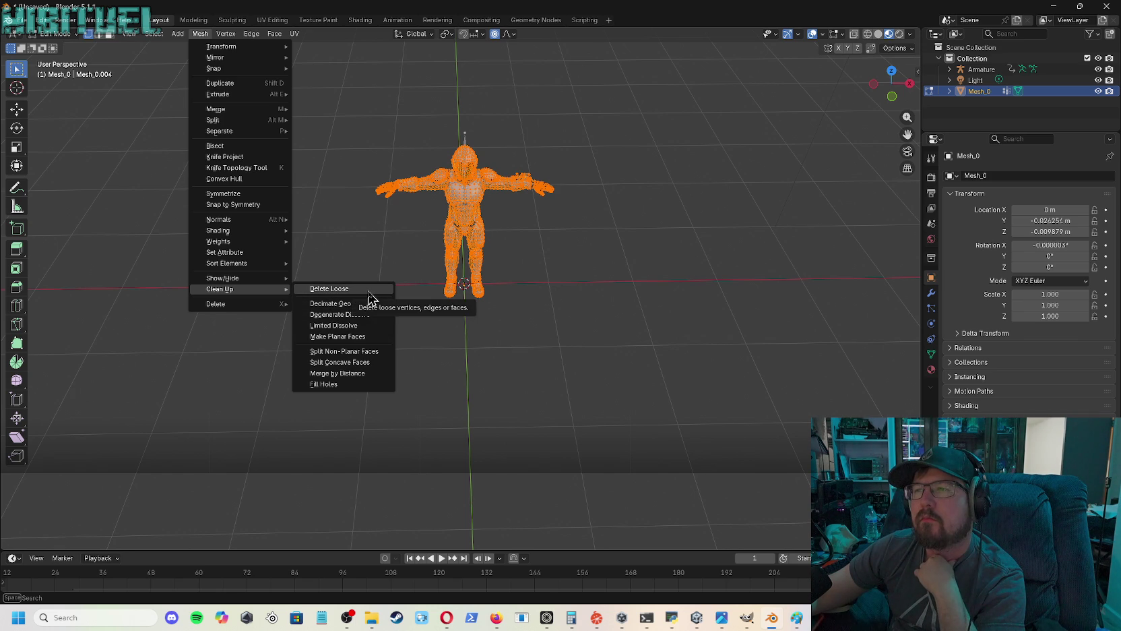
click(368, 289)
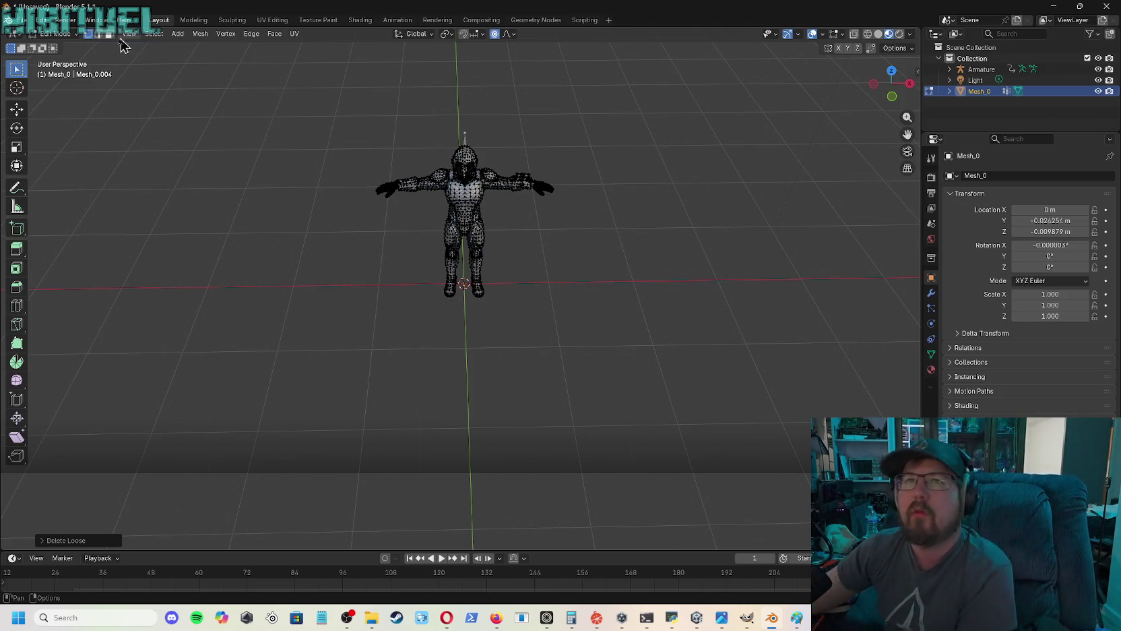
- In Object Mode, select Mesh_0 then the Armature and parent With Automatic Weights
click(61, 34)
click(62, 46)
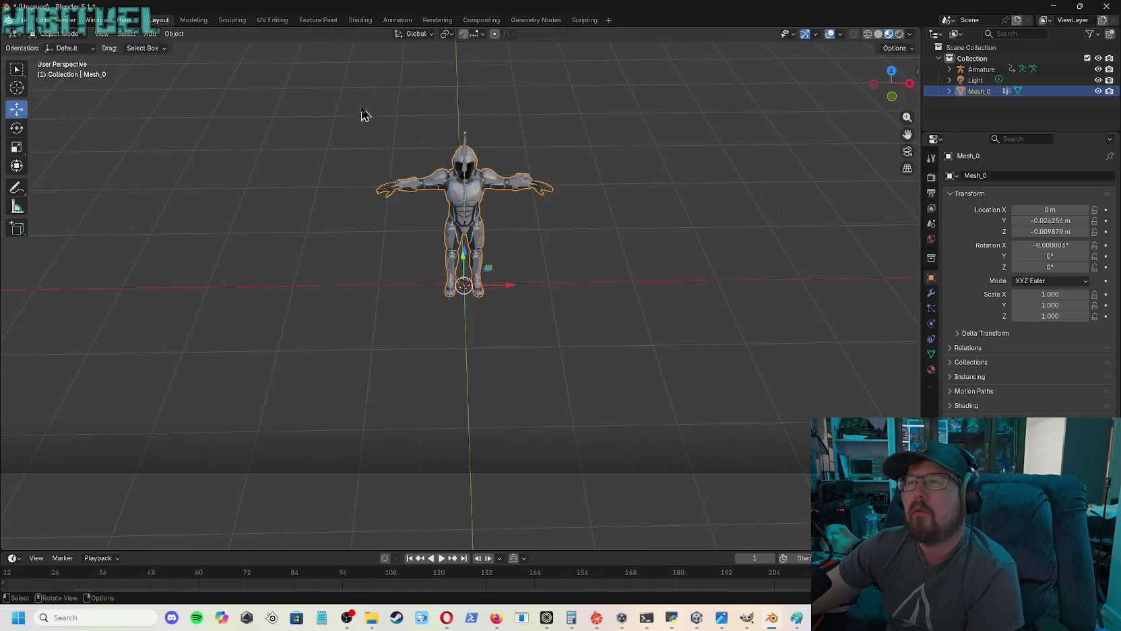
click(549, 199)
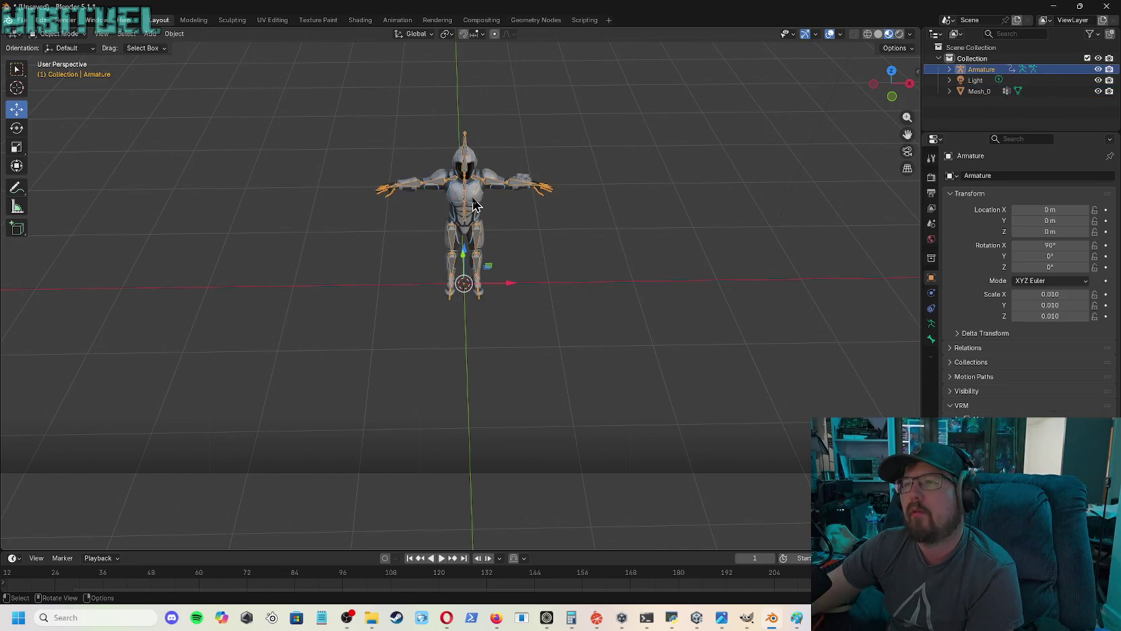
click(474, 203)
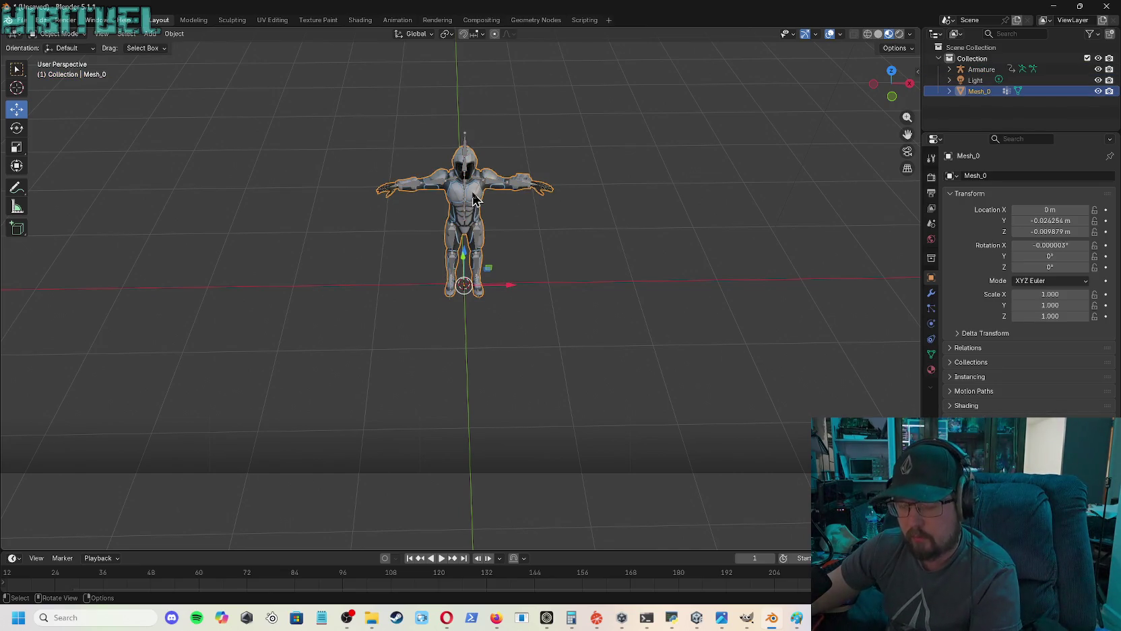
shift+click(465, 147)
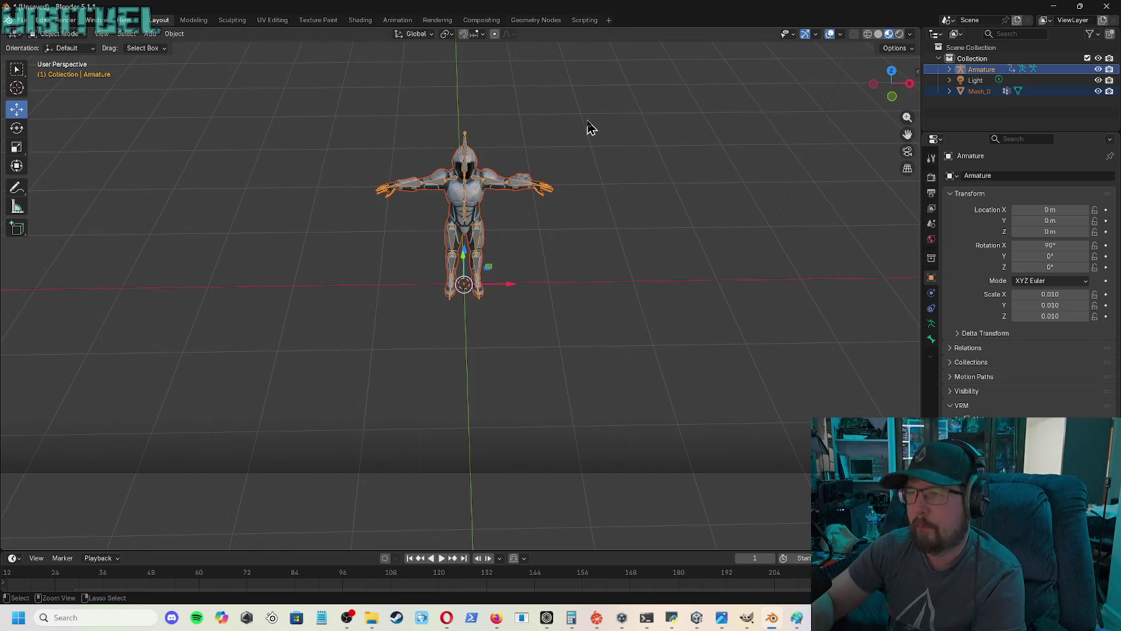
key(ctrl+p)
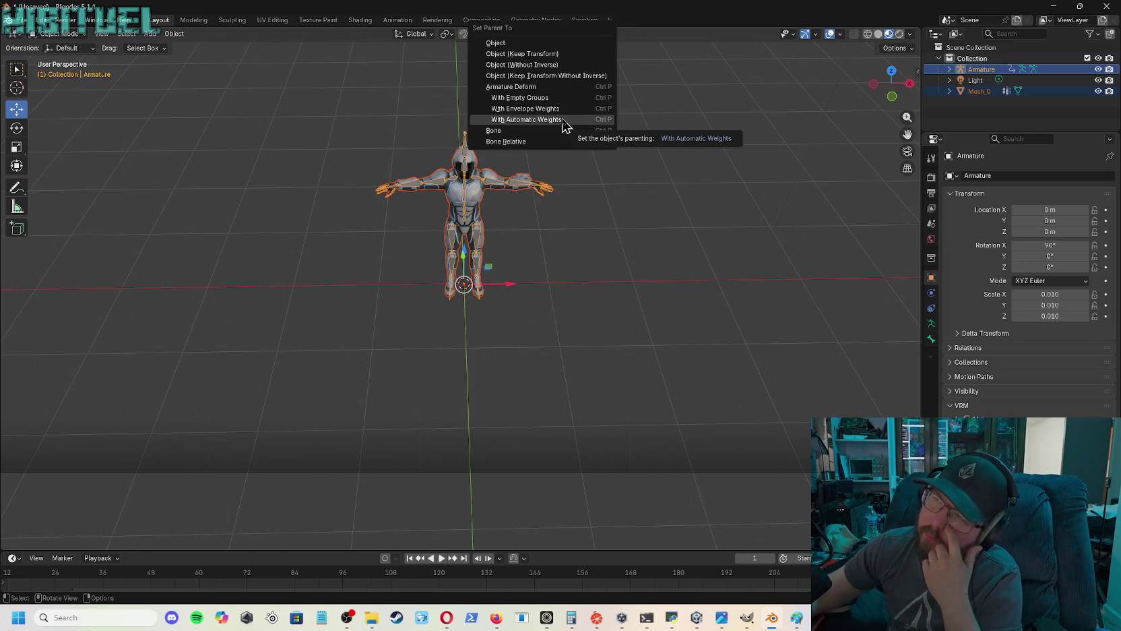
click(563, 119)
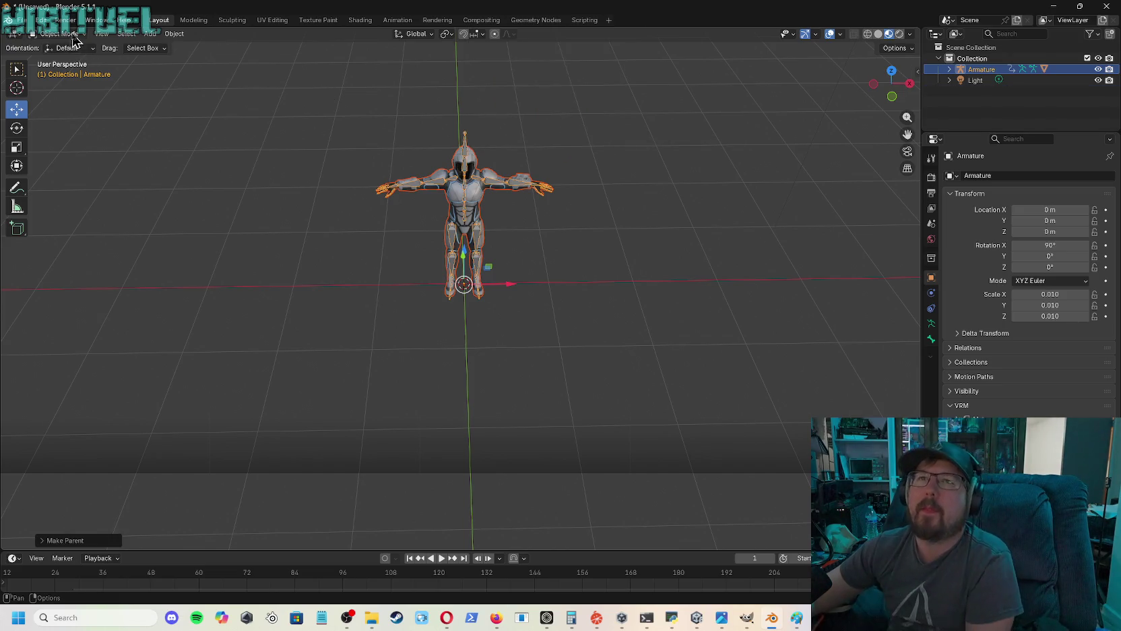
- Expand the Armature's Mesh_0.004 in the Outliner to show its materials, then switch the Armature to Pose Mode
click(58, 33)
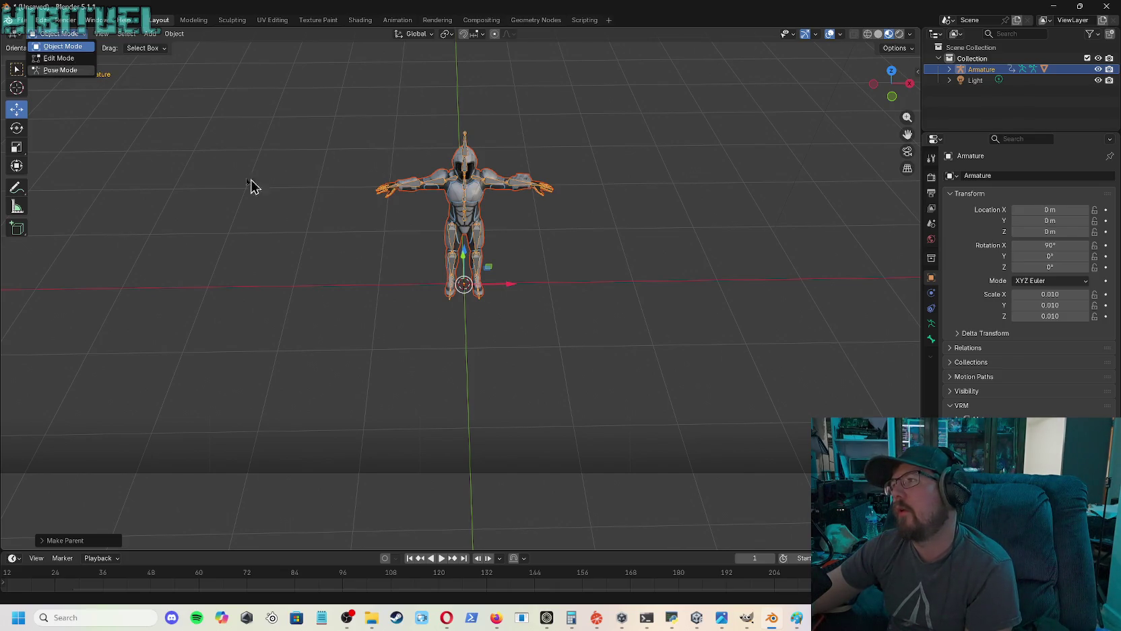
click(349, 118)
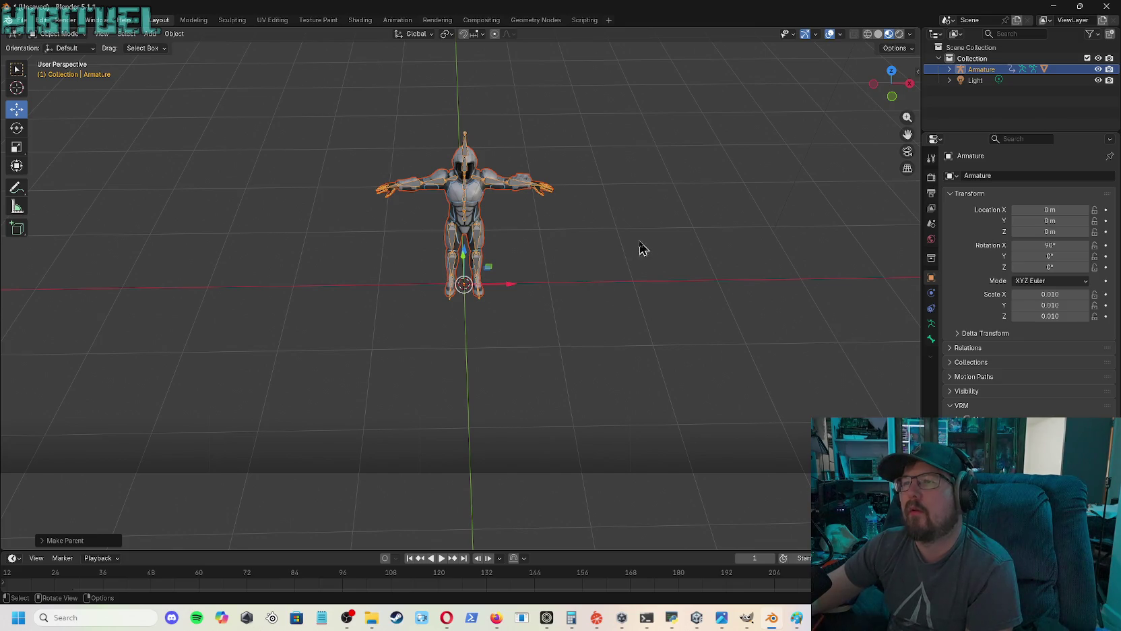
click(949, 69)
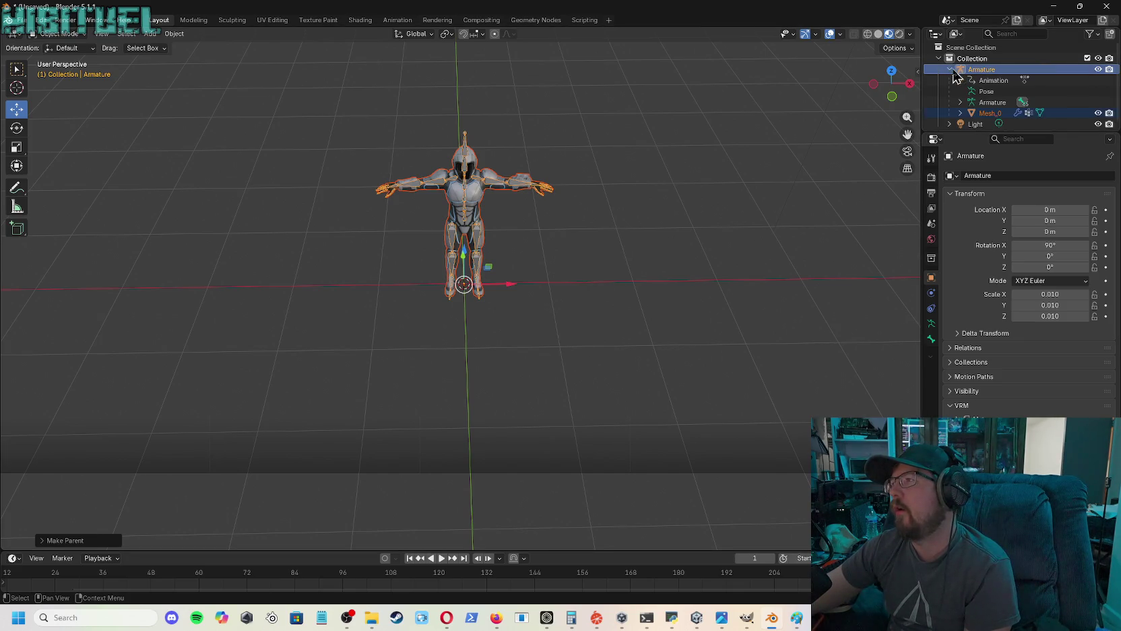
scroll(982, 118, down, 2)
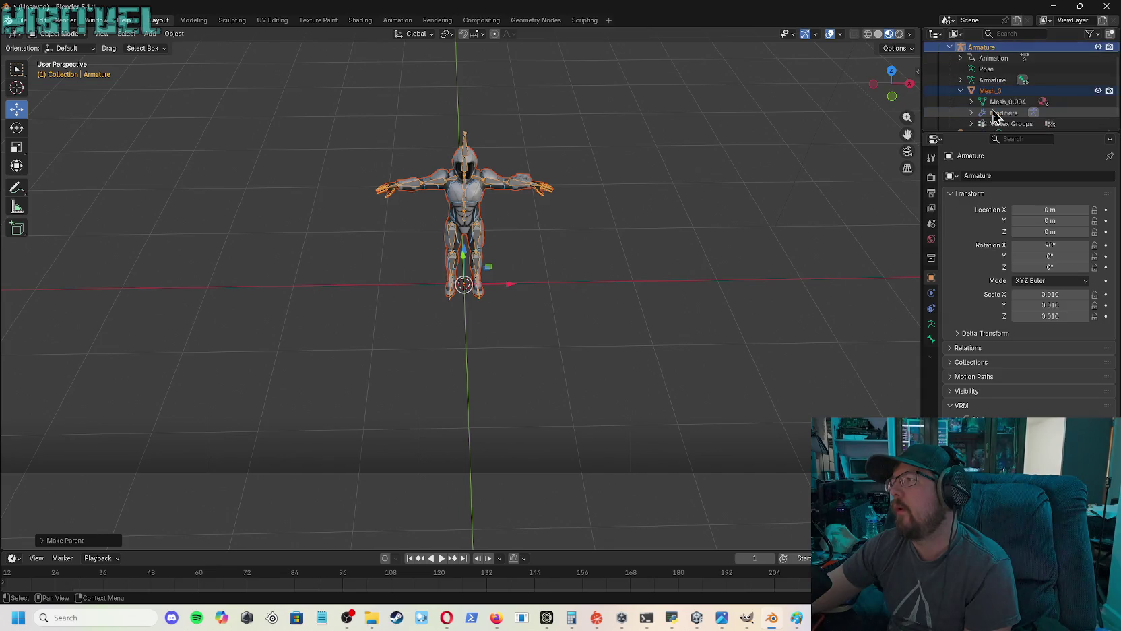
click(971, 87)
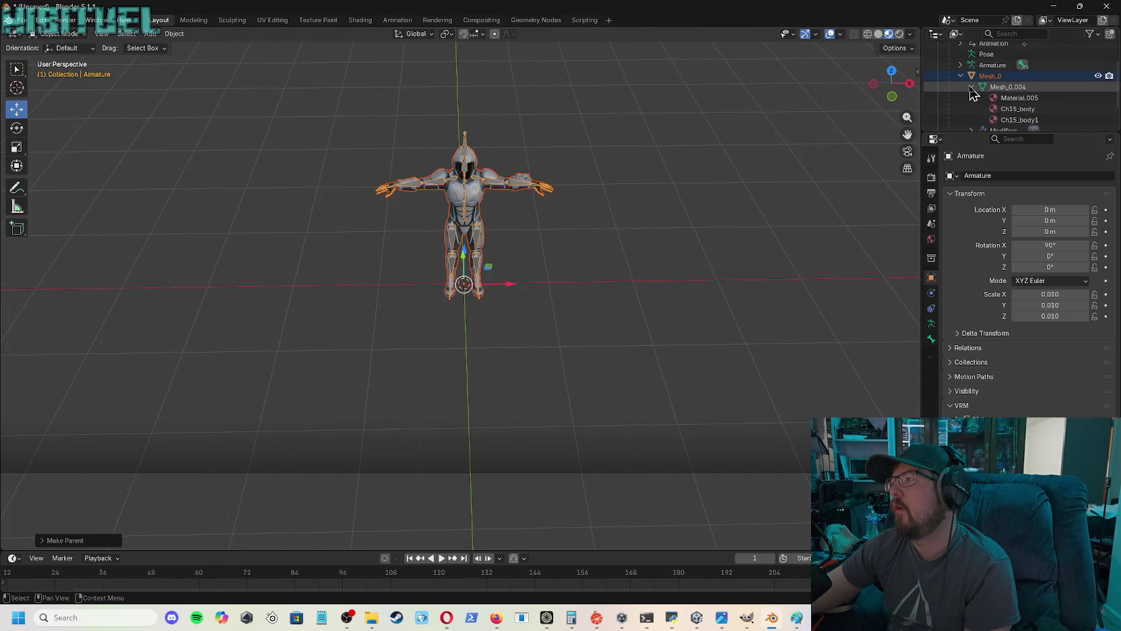
scroll(966, 106, down, 2)
scroll(965, 111, up, 4)
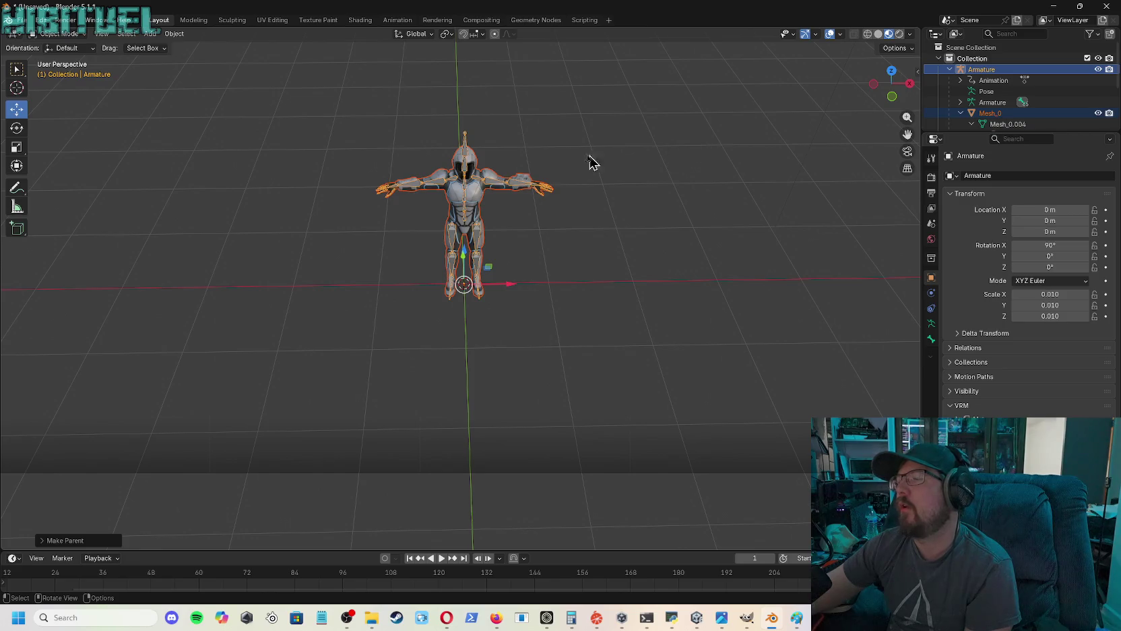
click(80, 34)
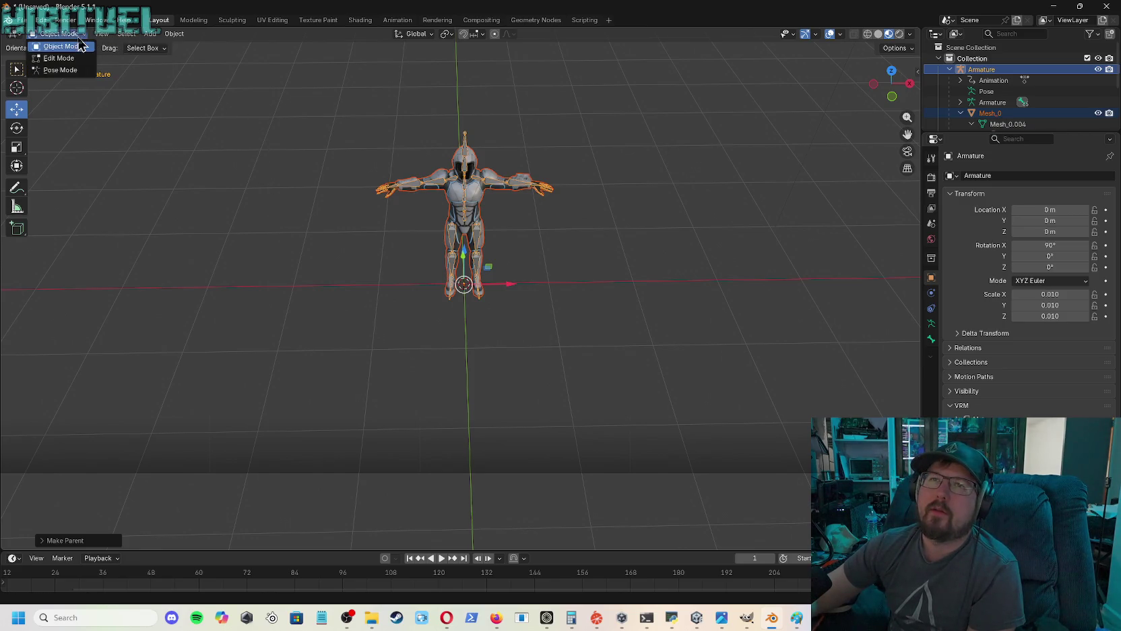
click(60, 70)
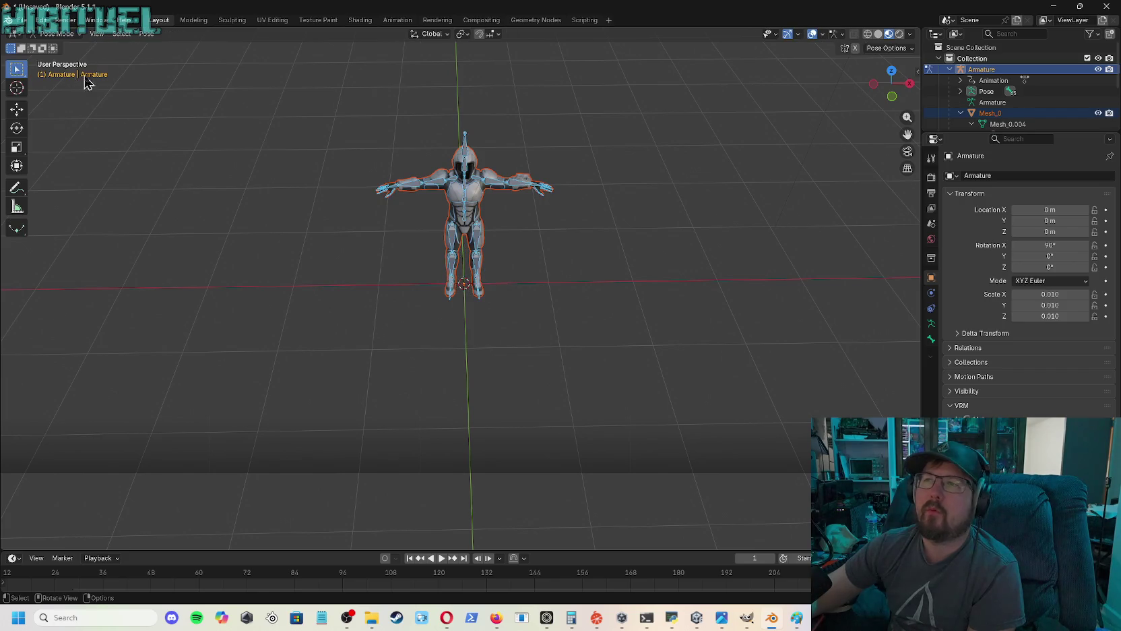
- Deselect all bones and rotate the LeftArm bone downward with the Rotate tool
click(557, 179)
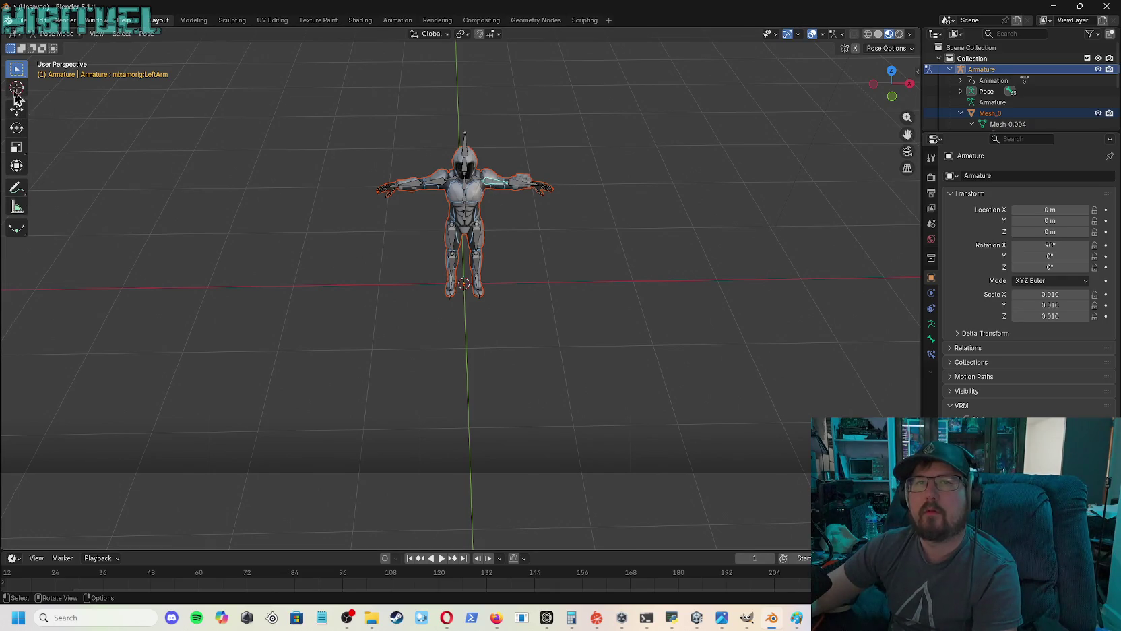
click(16, 89)
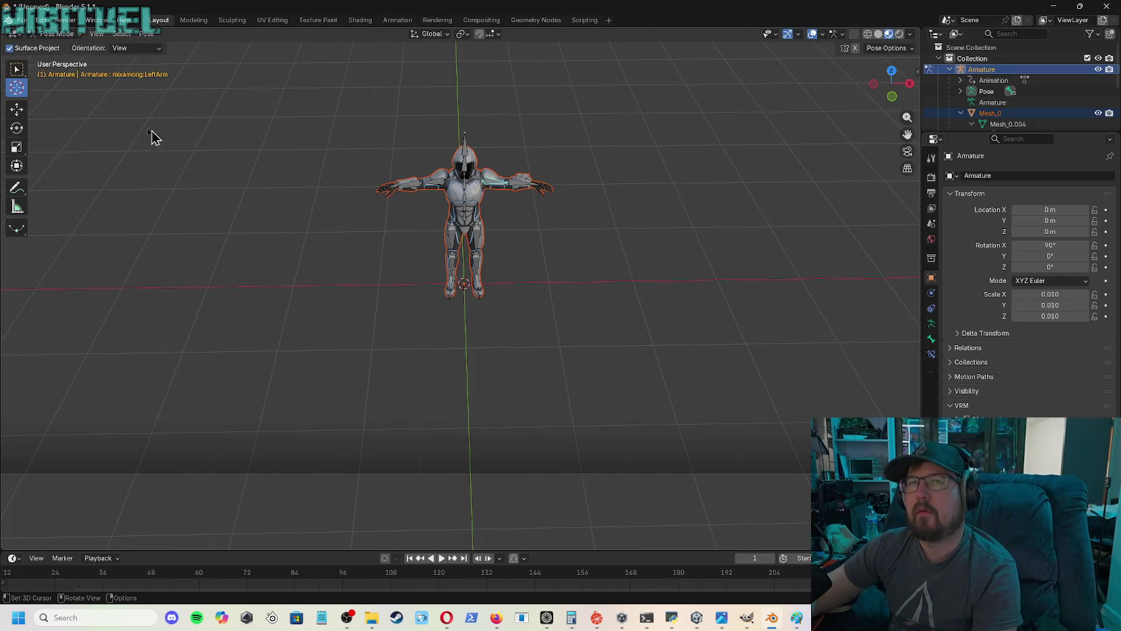
click(17, 126)
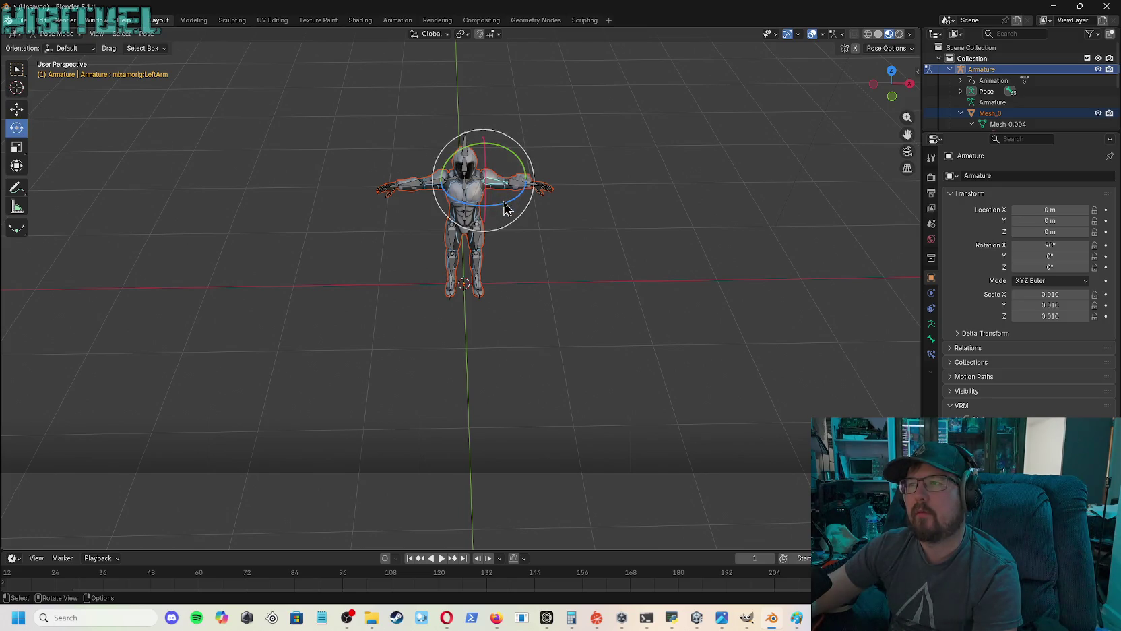
mouse_move(507, 208)
mouse_down()
mouse_move(526, 181)
mouse_move(495, 203)
mouse_move(452, 210)
mouse_move(499, 210)
mouse_move(464, 209)
mouse_up()
- Orbit around the character from above to inspect how the arm mesh bends
scroll(569, 178, up, 3)
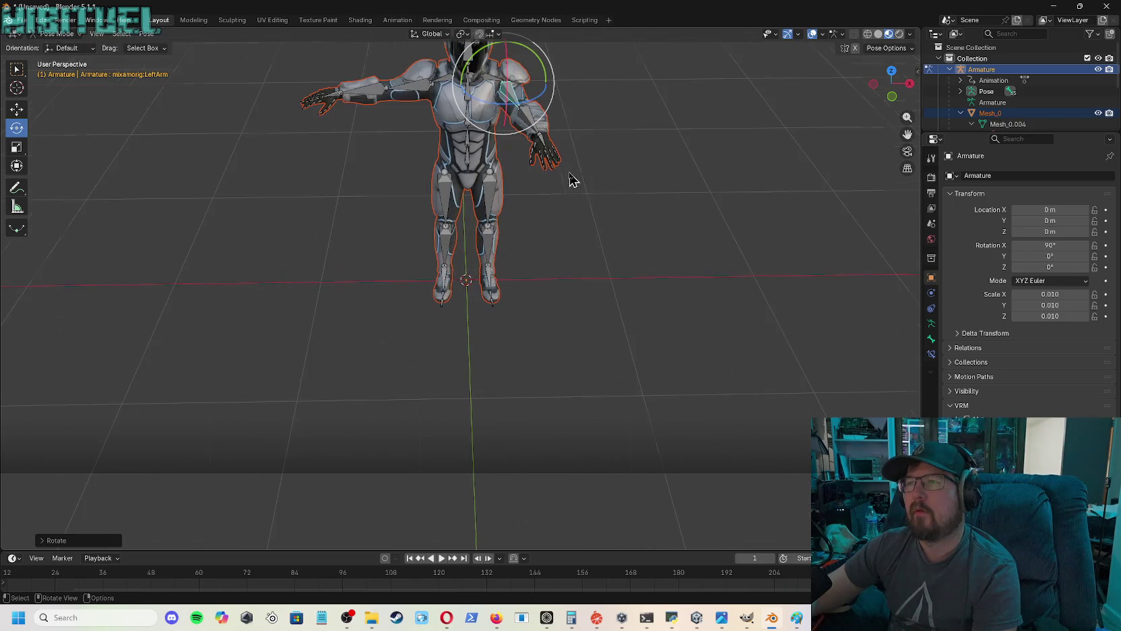
mouse_move(893, 84)
mouse_down()
mouse_move(872, 144)
mouse_move(601, 172)
mouse_up()
drag(891, 79, 885, 111)
mouse_move(891, 86)
mouse_down()
mouse_move(880, 67)
mouse_move(792, 154)
mouse_move(897, 87)
mouse_up()
scroll(616, 232, up, 3)
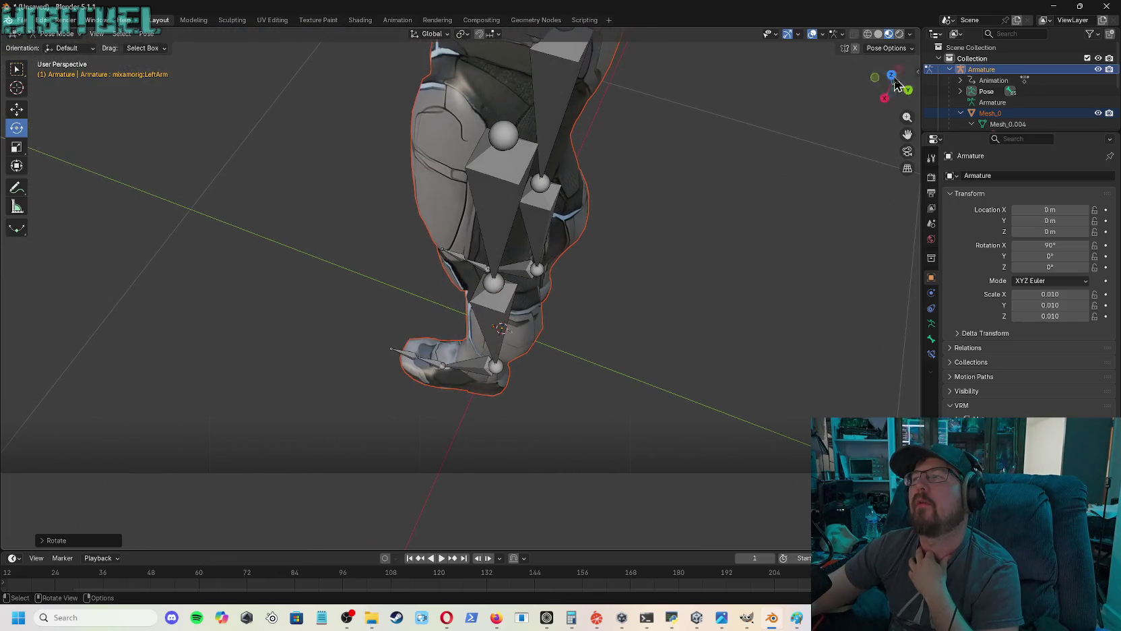
mouse_move(907, 145)
mouse_down()
mouse_move(907, 172)
mouse_move(911, 119)
mouse_move(905, 126)
mouse_move(876, 84)
mouse_move(907, 121)
mouse_move(912, 243)
mouse_move(920, 121)
mouse_move(907, 101)
mouse_move(880, 100)
mouse_move(892, 123)
mouse_move(910, 125)
mouse_move(908, 59)
mouse_move(894, 82)
mouse_move(904, 90)
mouse_move(793, 103)
mouse_up()
click(904, 116)
scroll(864, 125, down, 5)
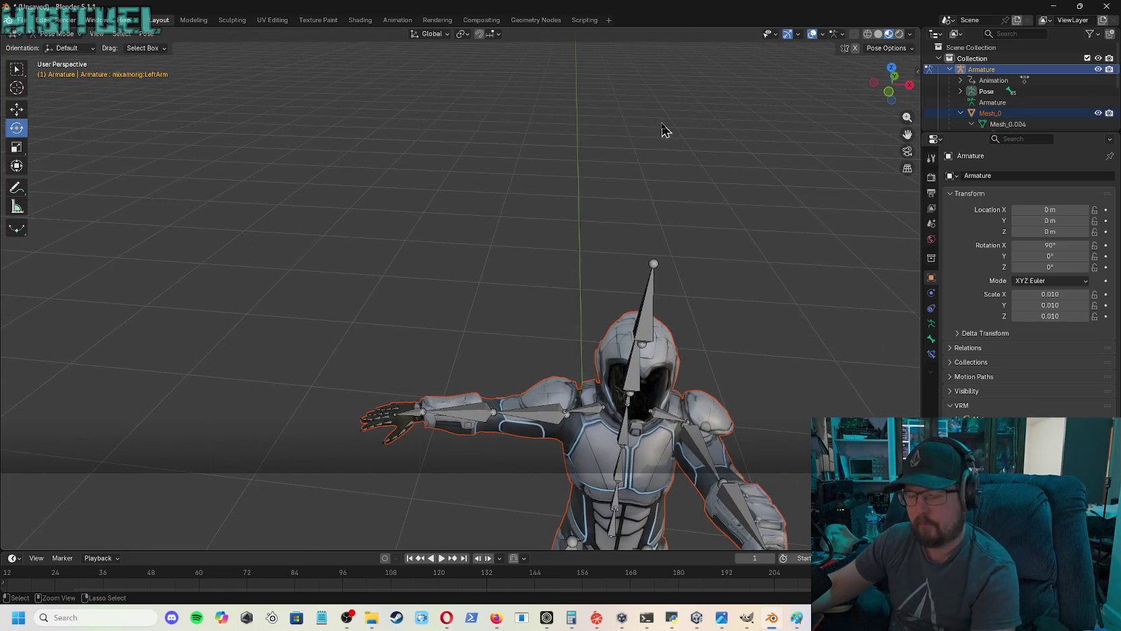
- Bend the right index fingertip and base joint bones, undoing the last finger rotation
click(369, 433)
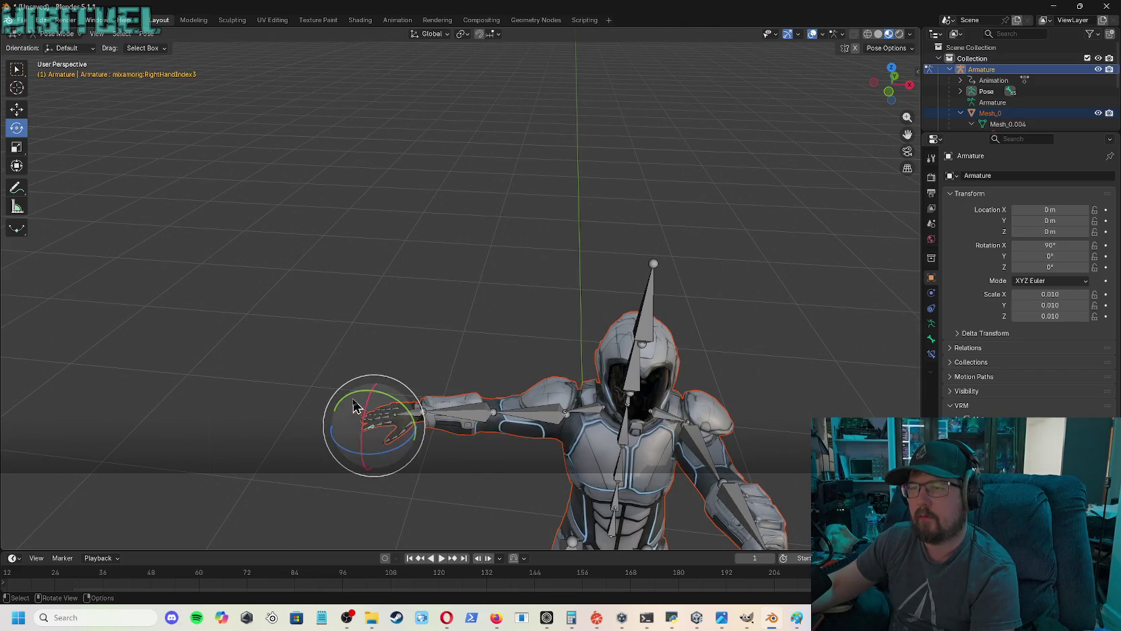
drag(351, 395, 348, 393)
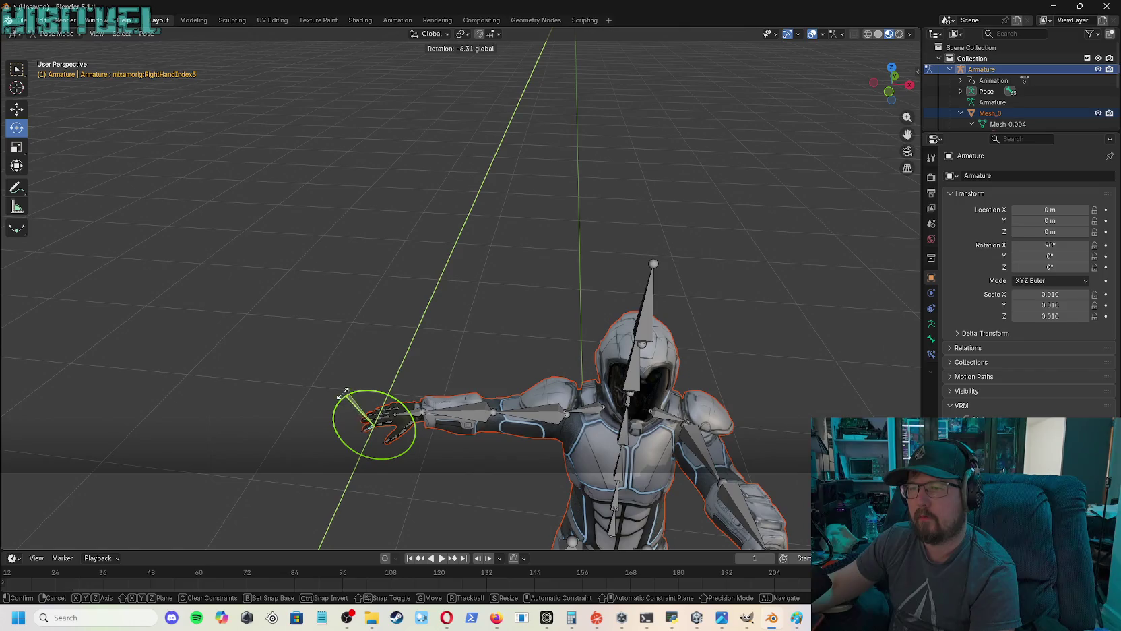
drag(352, 401, 362, 404)
click(392, 429)
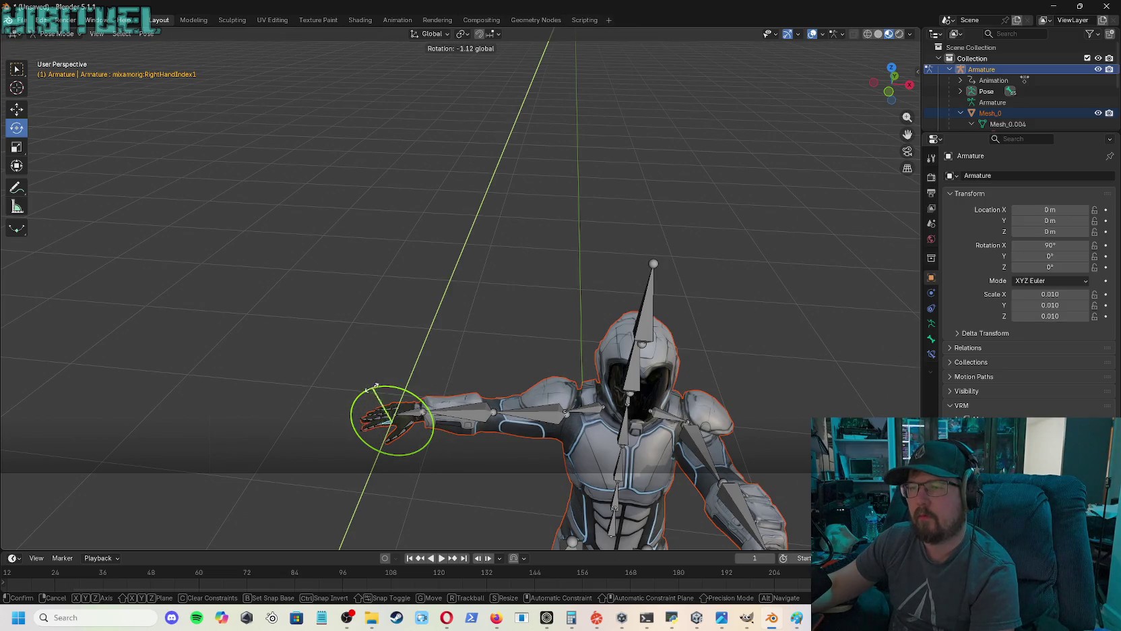
drag(374, 384, 376, 386)
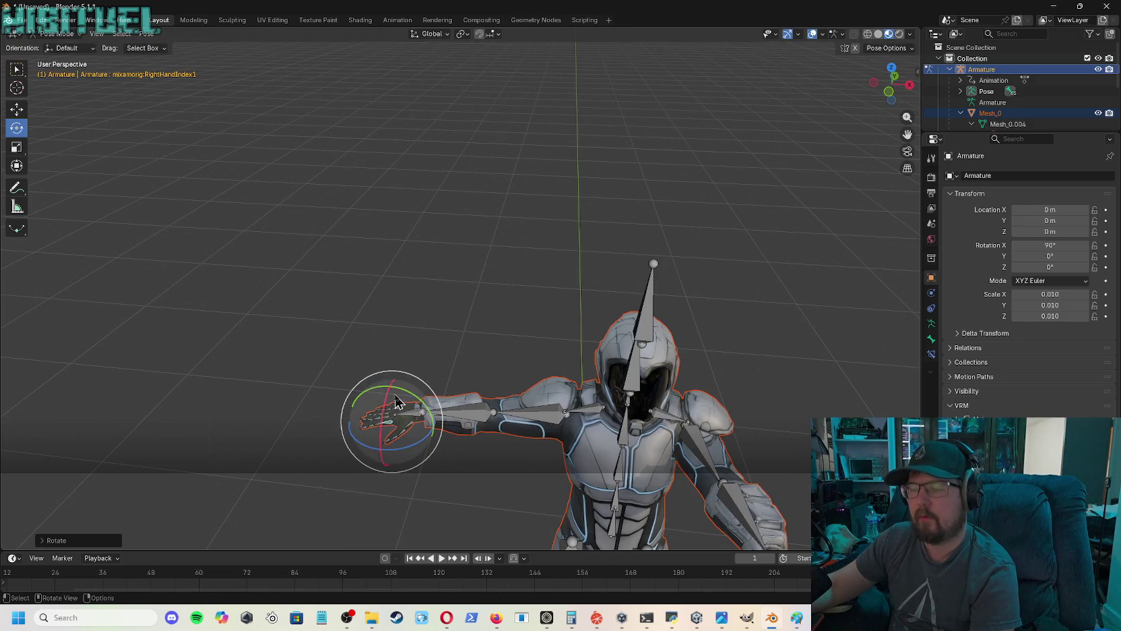
key(bracketright)
key(bracketright)
- Clear the LeftArm bone's rotation with Alt+R to restore the T-pose, then deselect it
click(406, 382)
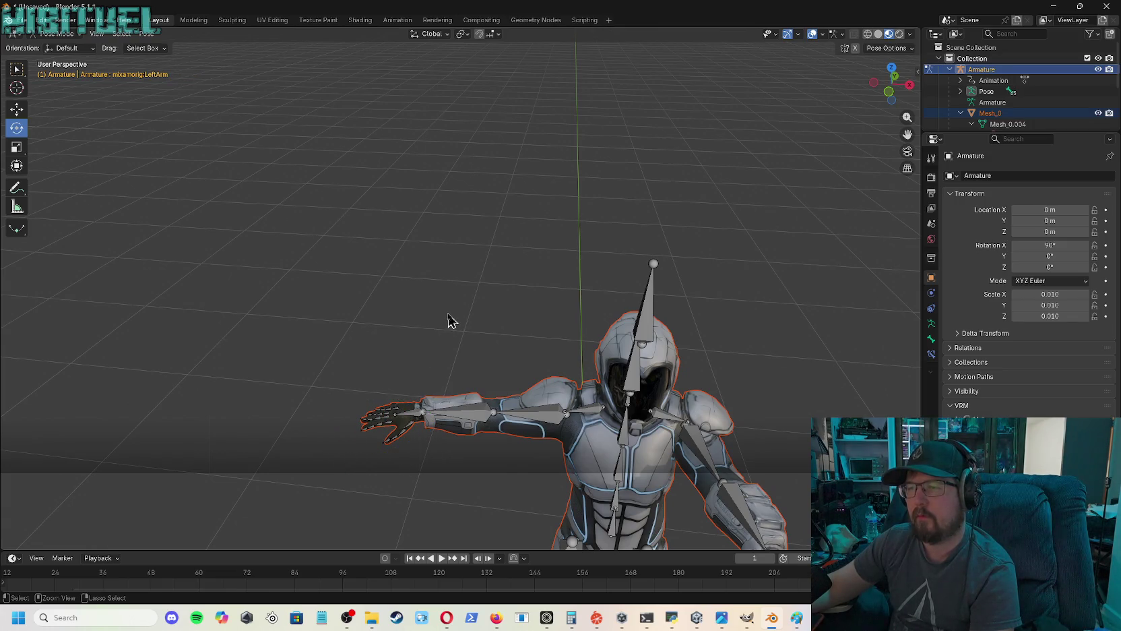
key(alt+r)
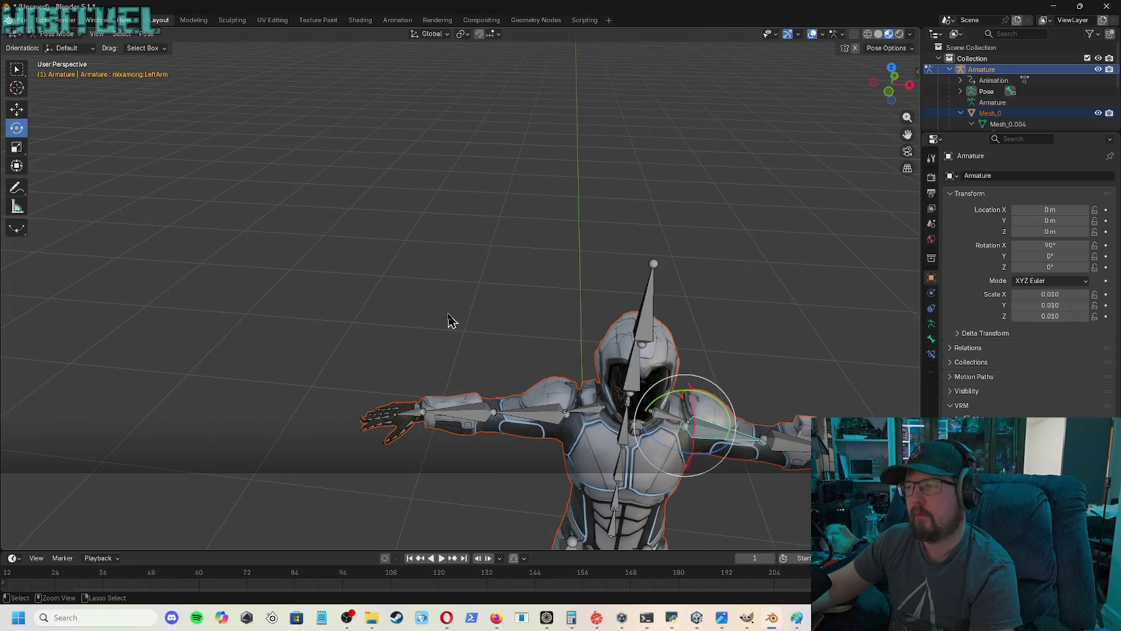
click(784, 312)
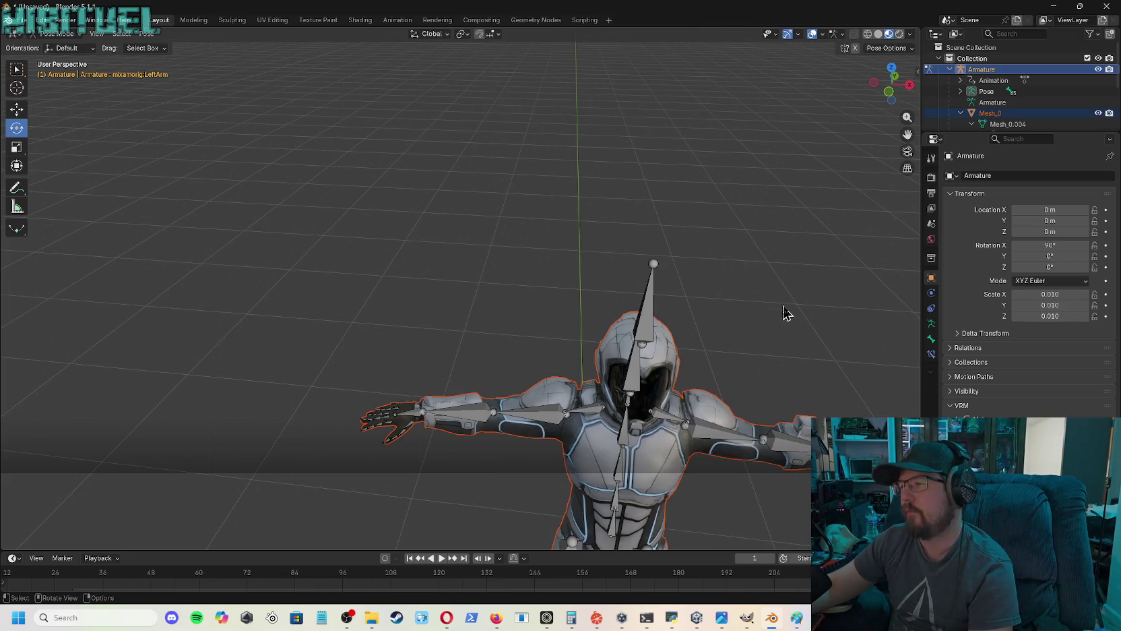
scroll(963, 116, down, 3)
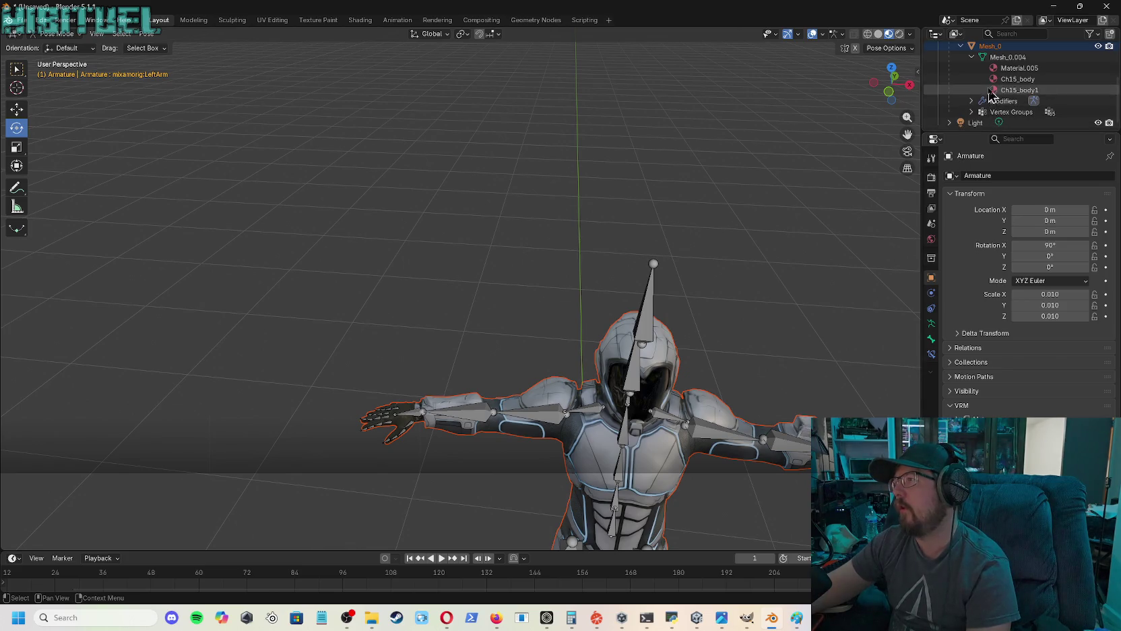
- Expand Mesh_0's Vertex Groups in the Outliner and select mixamorig:Head
click(971, 112)
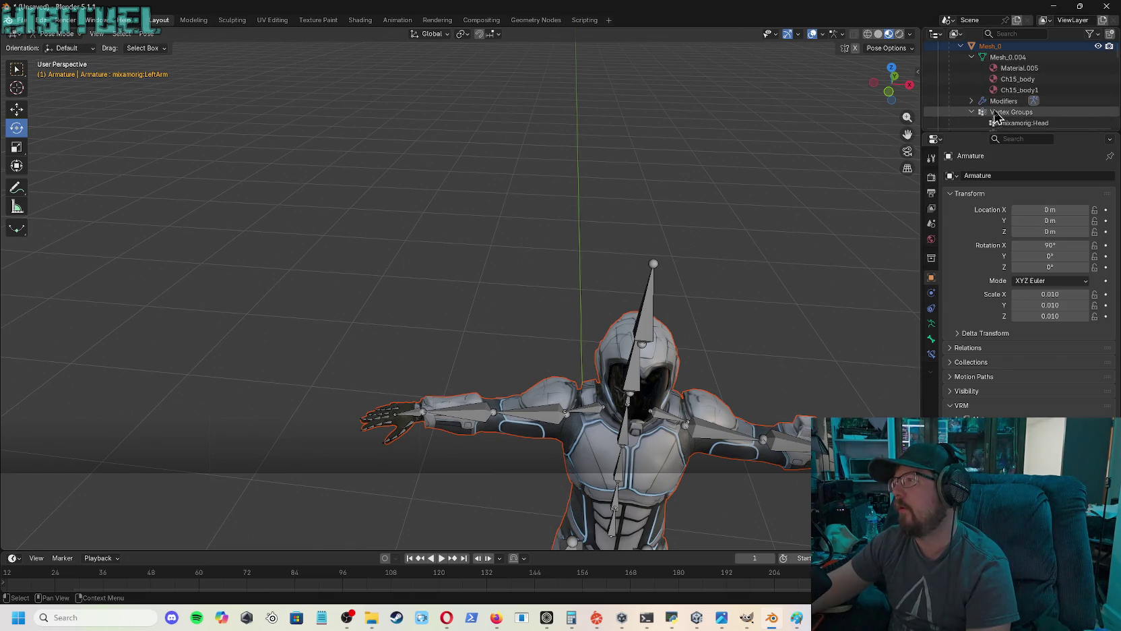
scroll(990, 101, down, 3)
click(1009, 82)
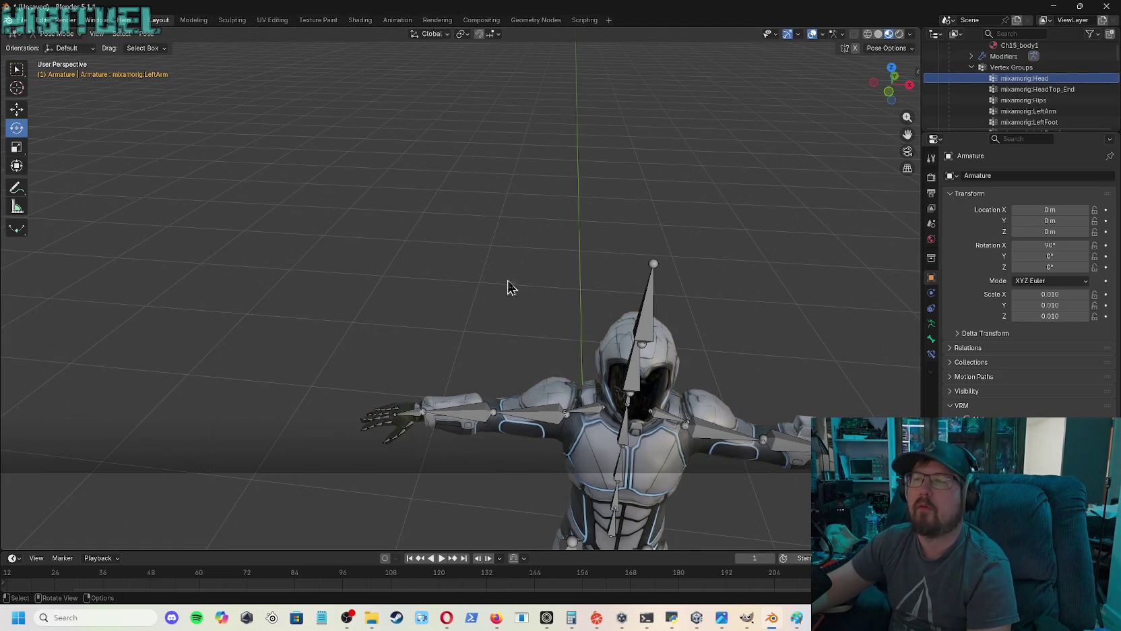
- Pass through Edit Mode back to Object Mode and select the body mesh Mesh_0
click(57, 34)
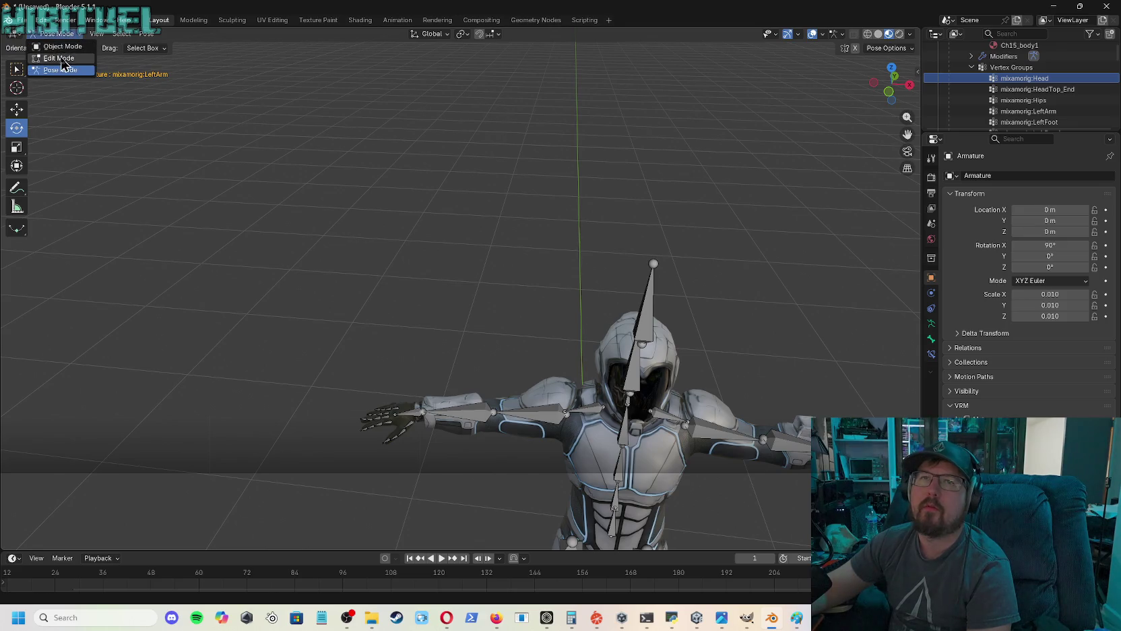
click(60, 59)
click(57, 34)
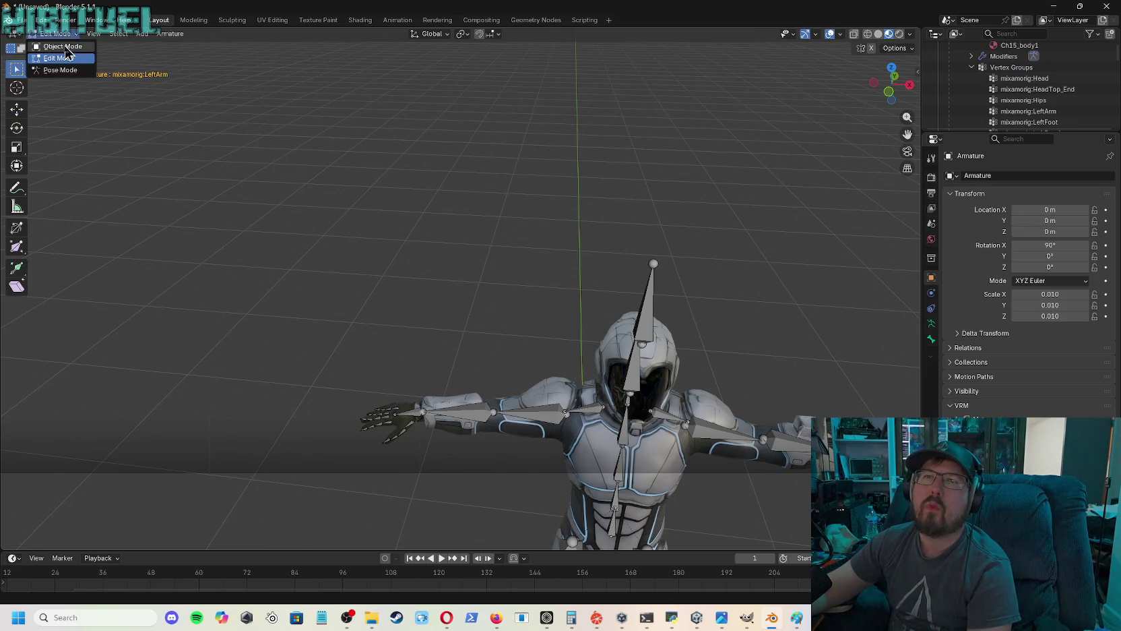
click(62, 46)
click(618, 336)
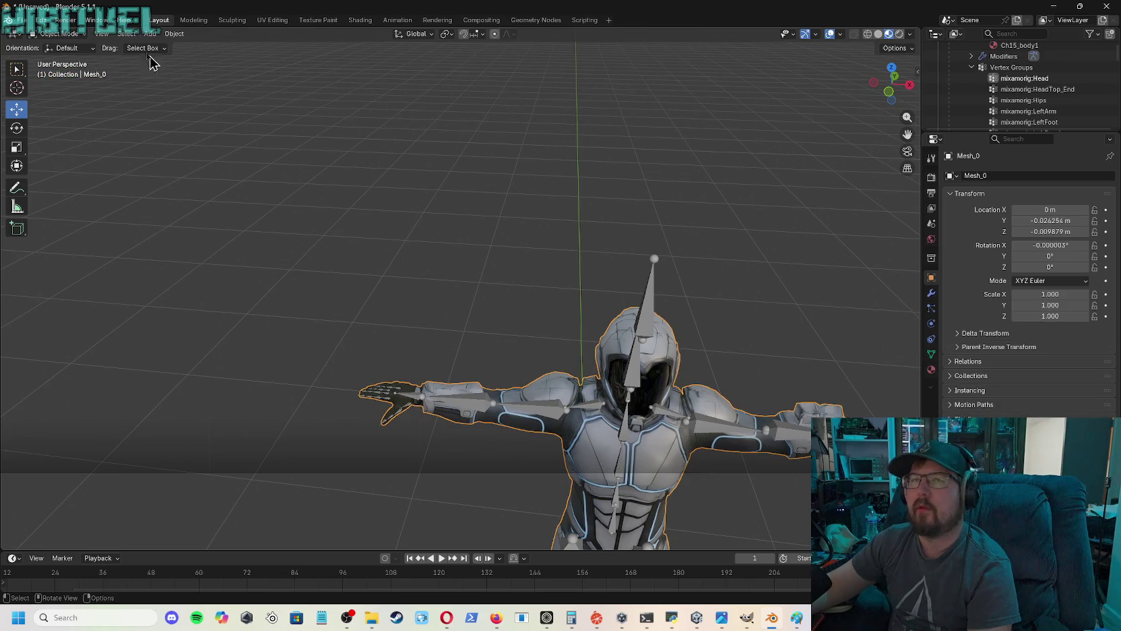
- Switch Mesh_0 into Weight Paint mode to see the mixamorig:Head group's weights
click(90, 53)
click(45, 44)
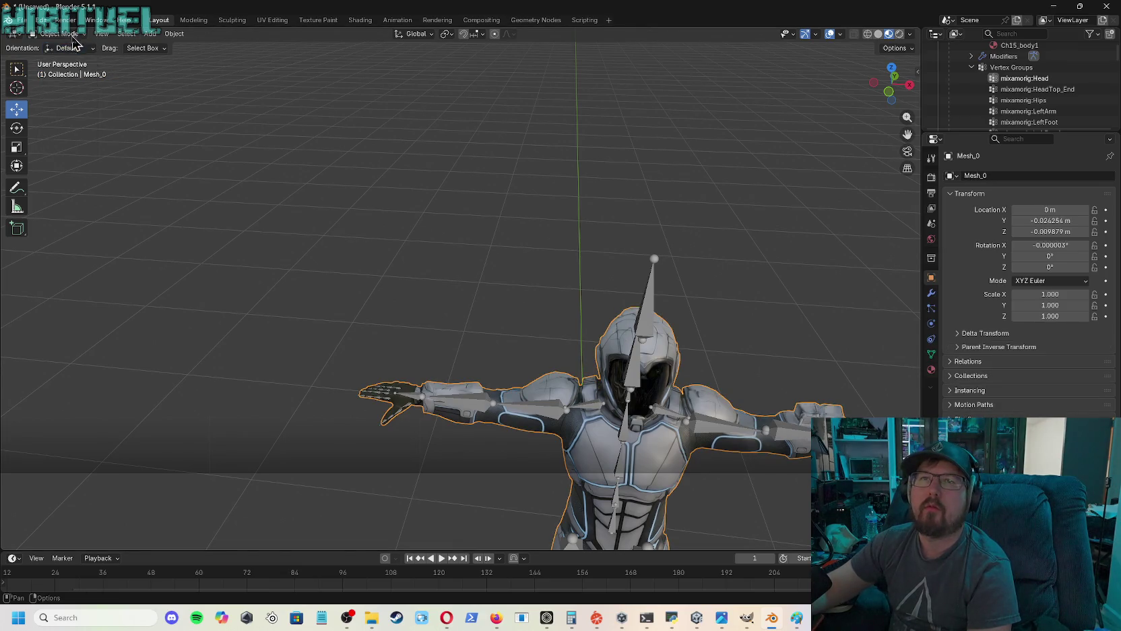
click(81, 35)
click(68, 95)
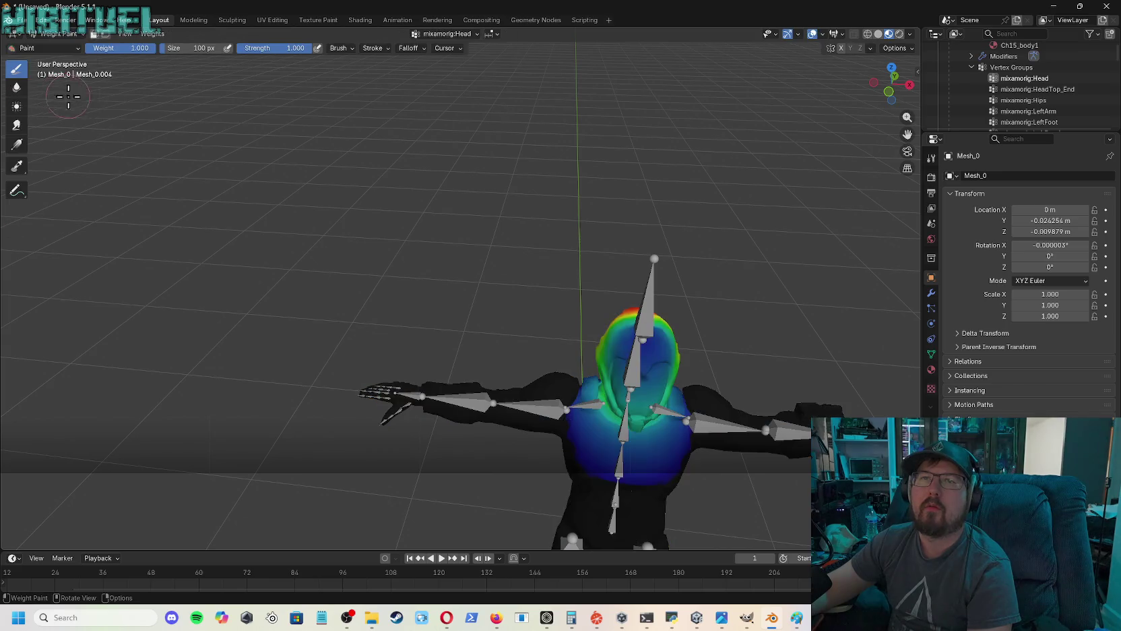
- Preview the HeadTop_End, Hips, LeftArm, LeftFoot, LeftHand and LeftForeArm group weights
click(1017, 90)
click(1017, 101)
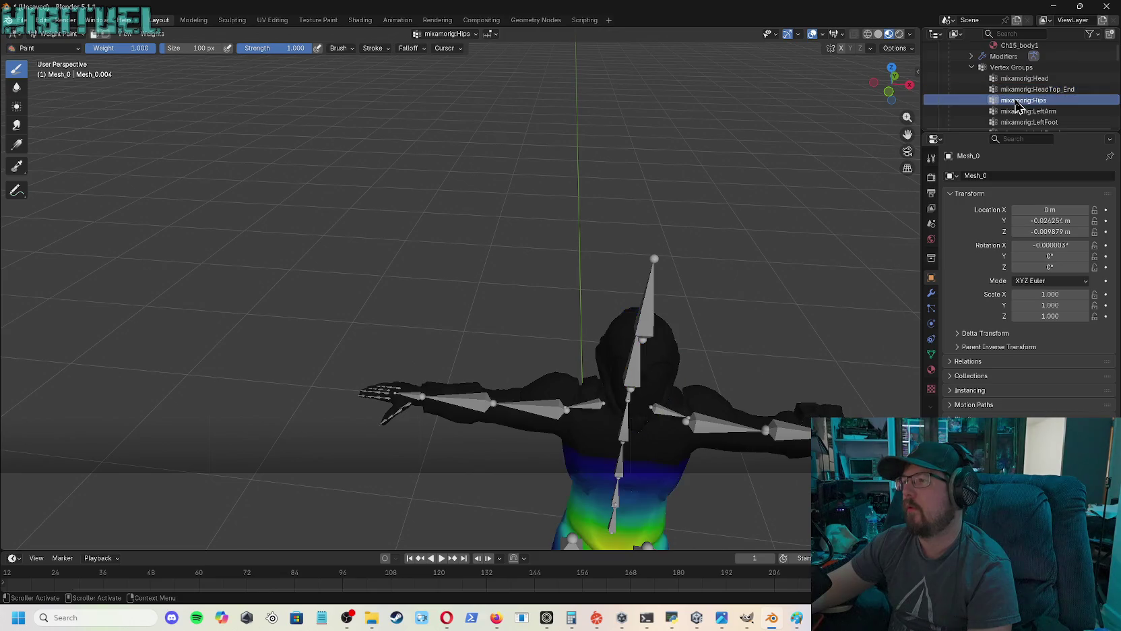
mouse_move(995, 134)
mouse_down()
mouse_move(997, 357)
mouse_move(986, 415)
mouse_up()
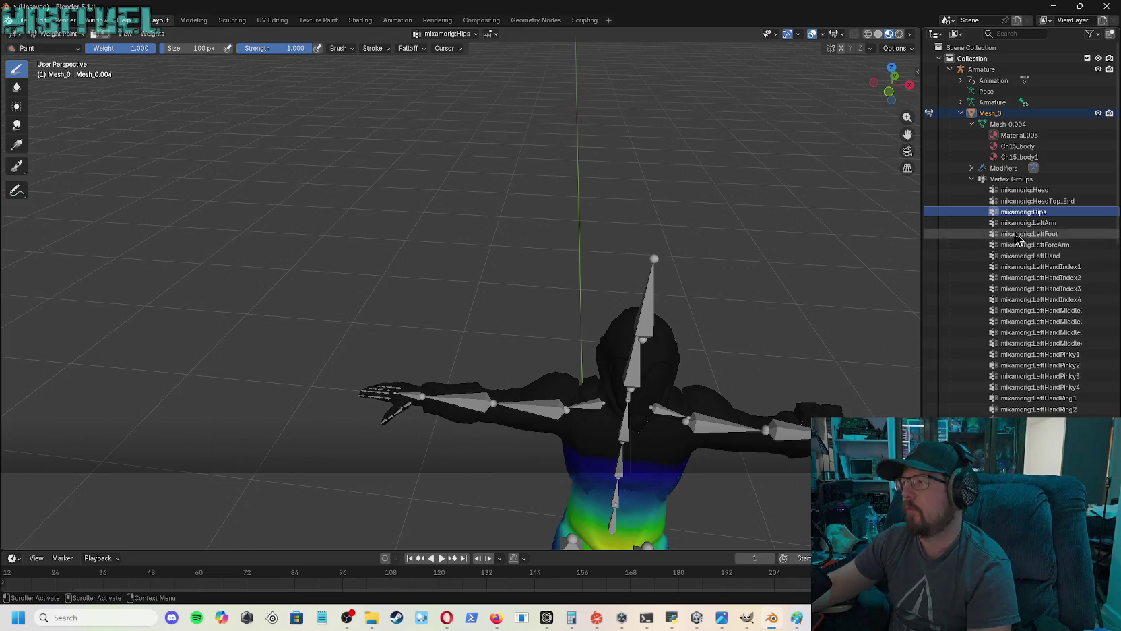
scroll(885, 265, down, 5)
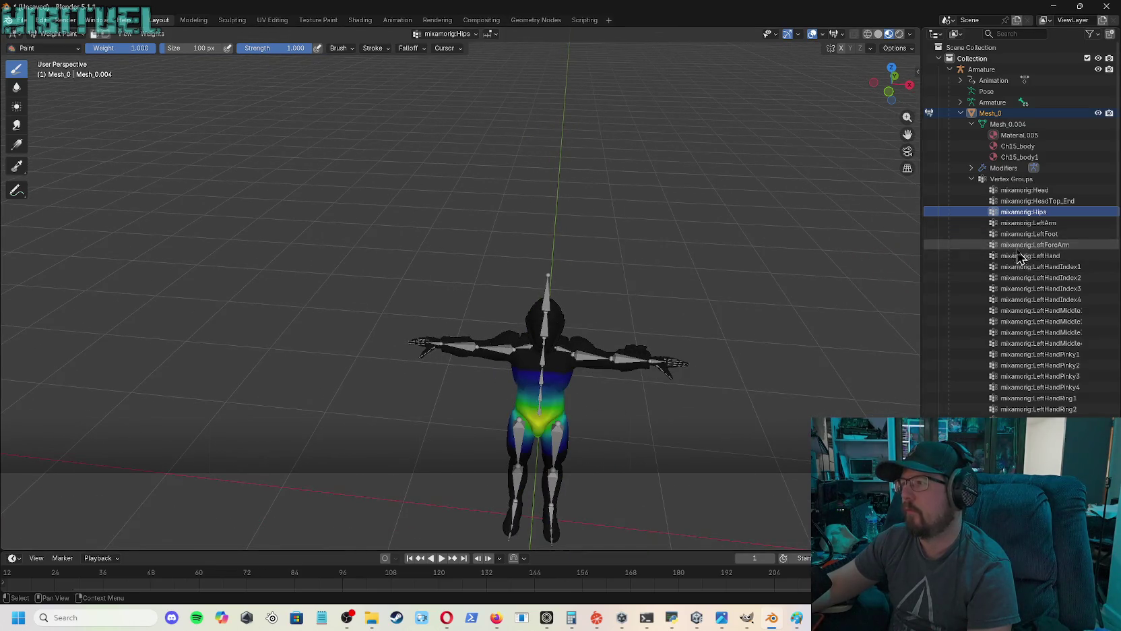
click(1017, 223)
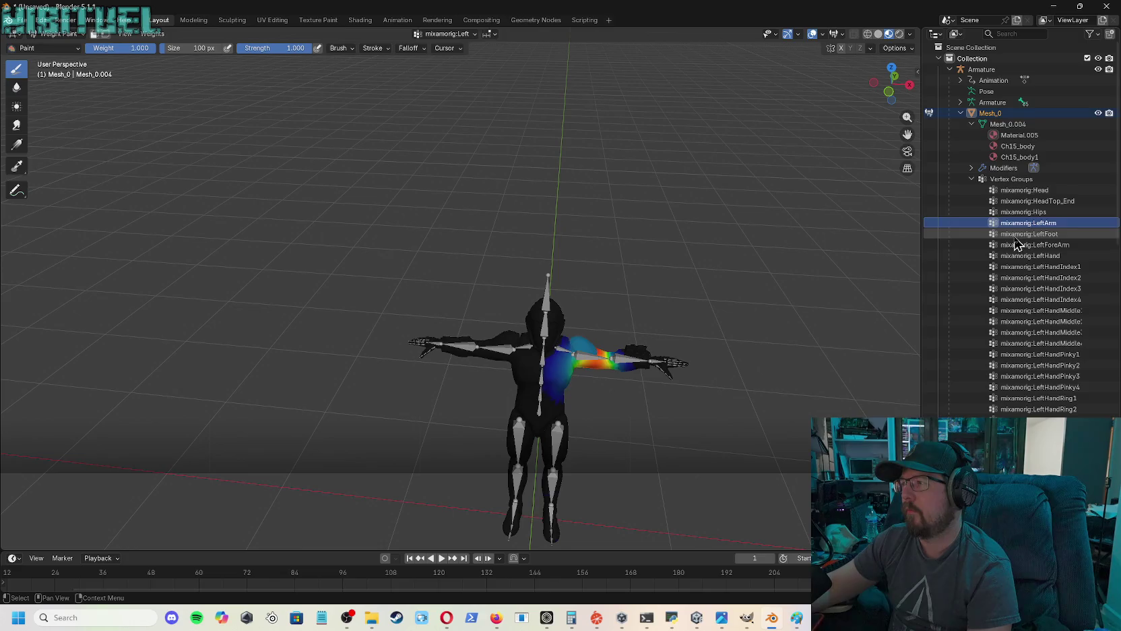
click(1015, 235)
click(1020, 256)
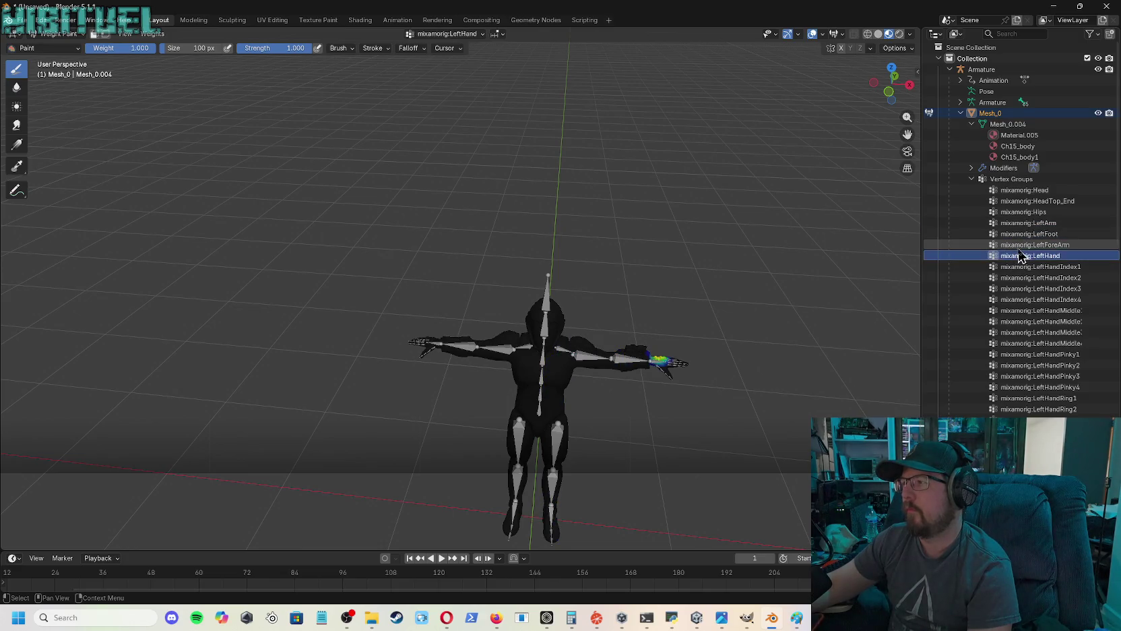
click(1019, 246)
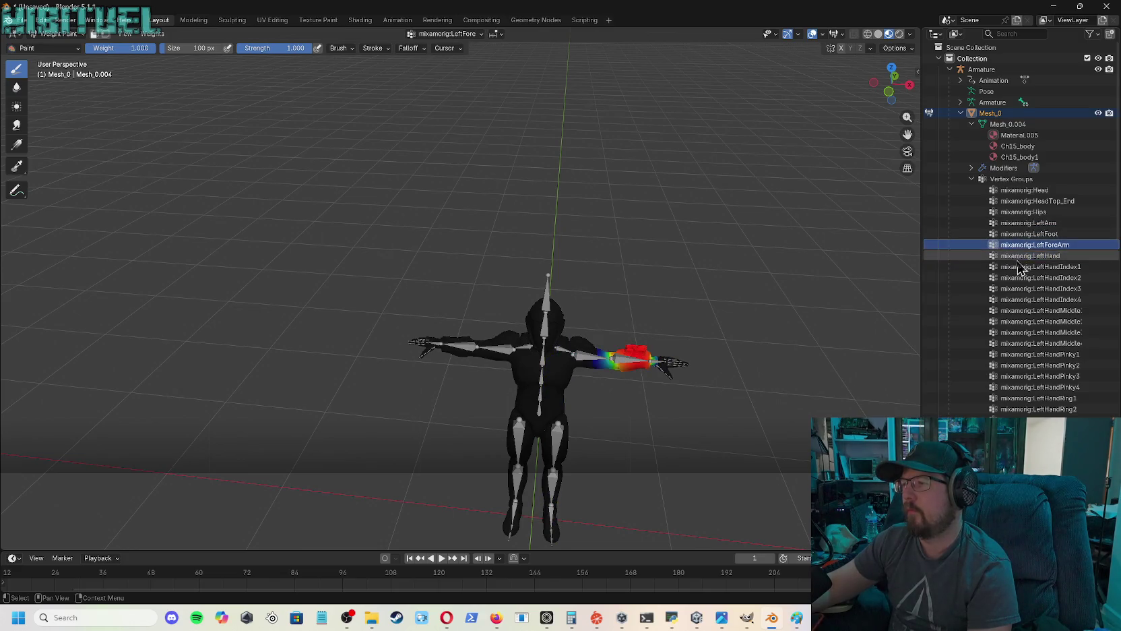
- Step through LeftHandIndex1–4, LeftHandMiddle1 and LeftHandPinky group weights, then orbit to the side
click(1018, 268)
click(1018, 278)
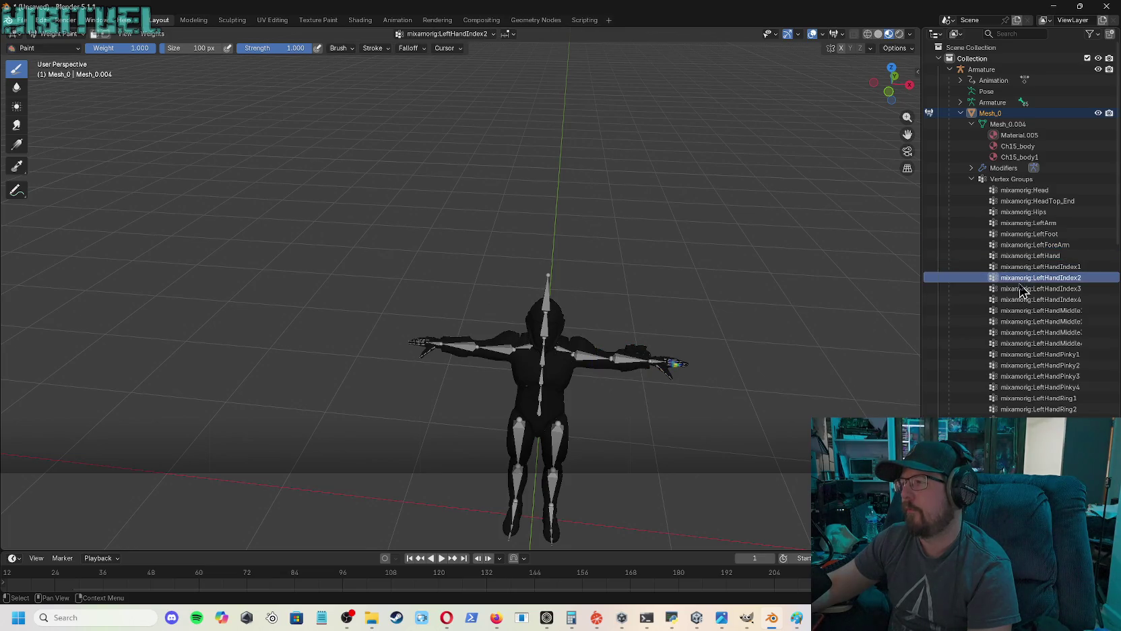
click(1020, 289)
click(1020, 300)
click(1020, 311)
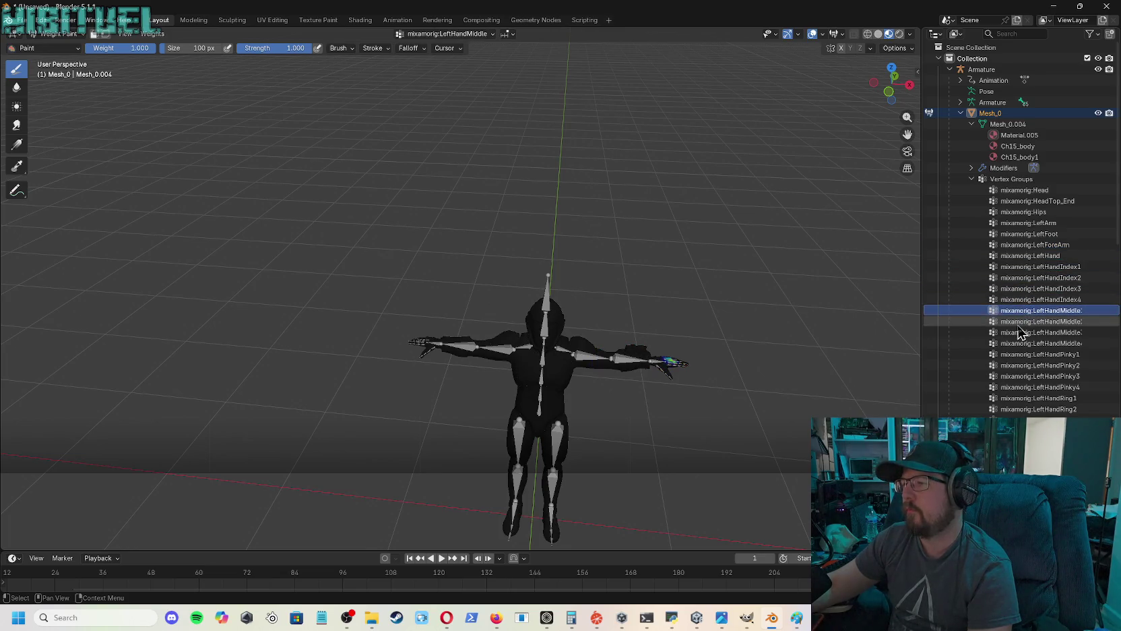
click(1019, 300)
click(1025, 312)
click(1023, 367)
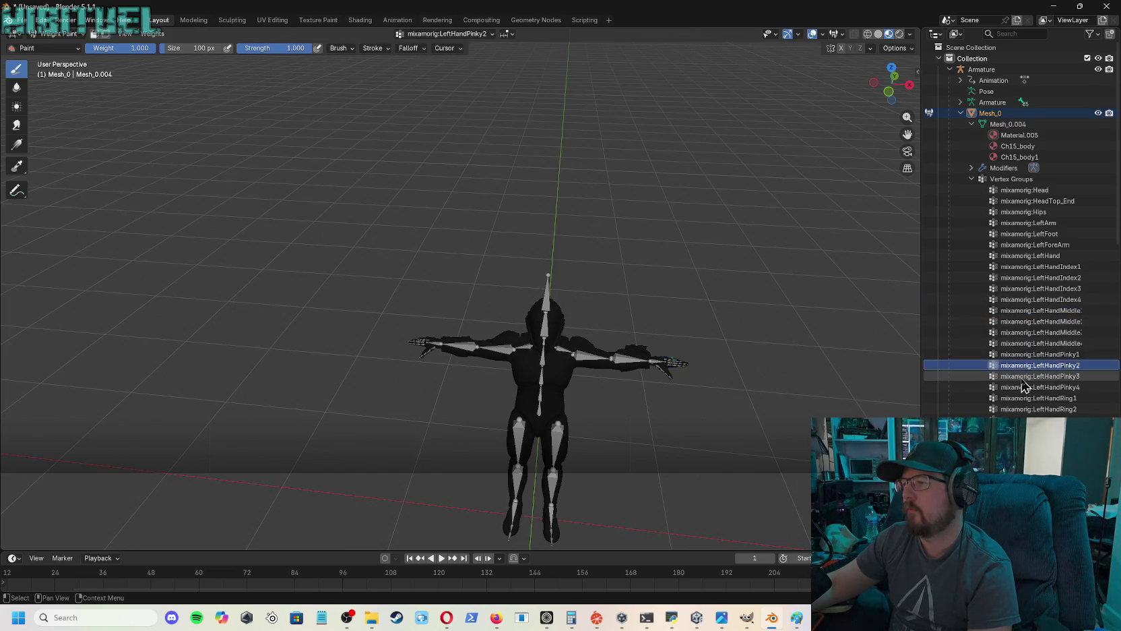
click(1023, 376)
click(1022, 365)
click(1022, 353)
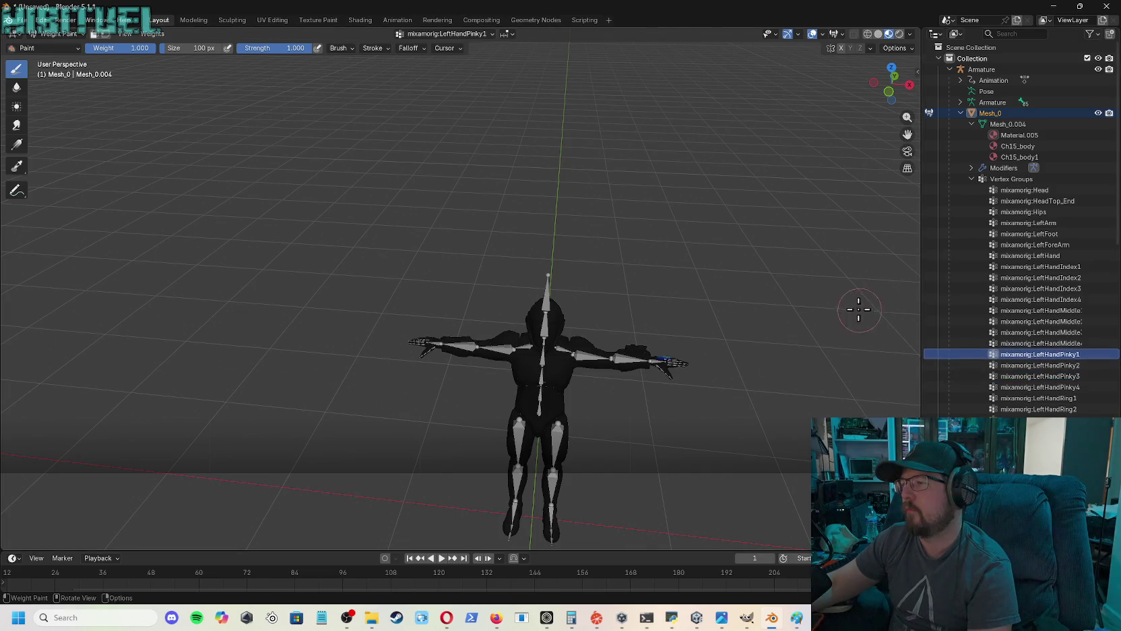
drag(891, 86, 820, 75)
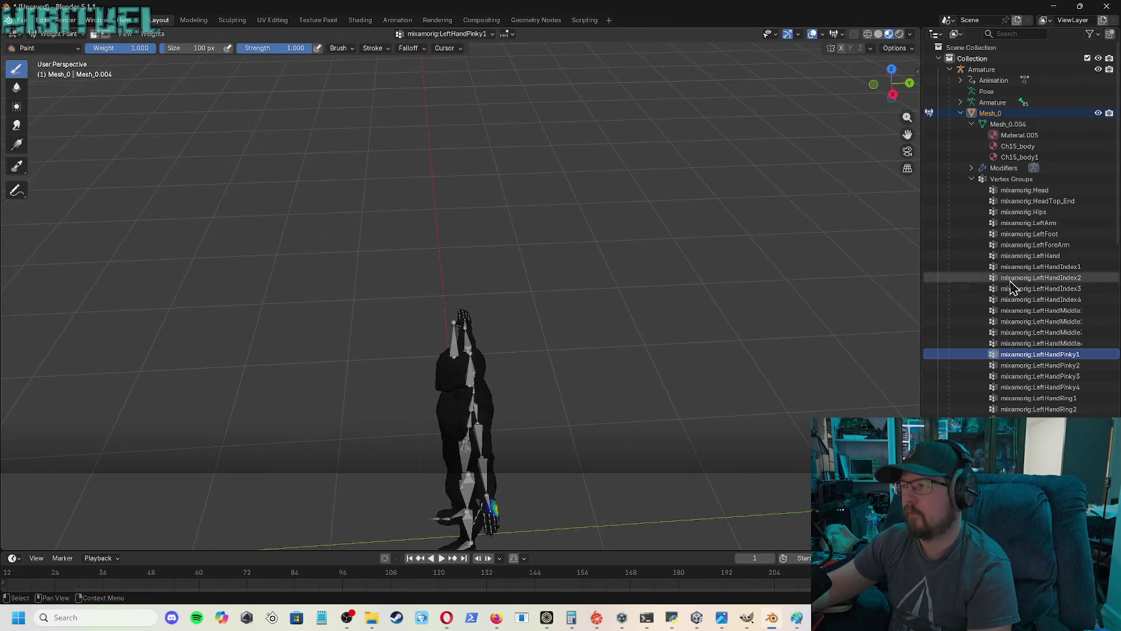
- Arrow through LeftHandPinky4, ring, thumb, LeftShoulder and LeftToeBase group weights
click(1050, 389)
key(Up)
key(Up)
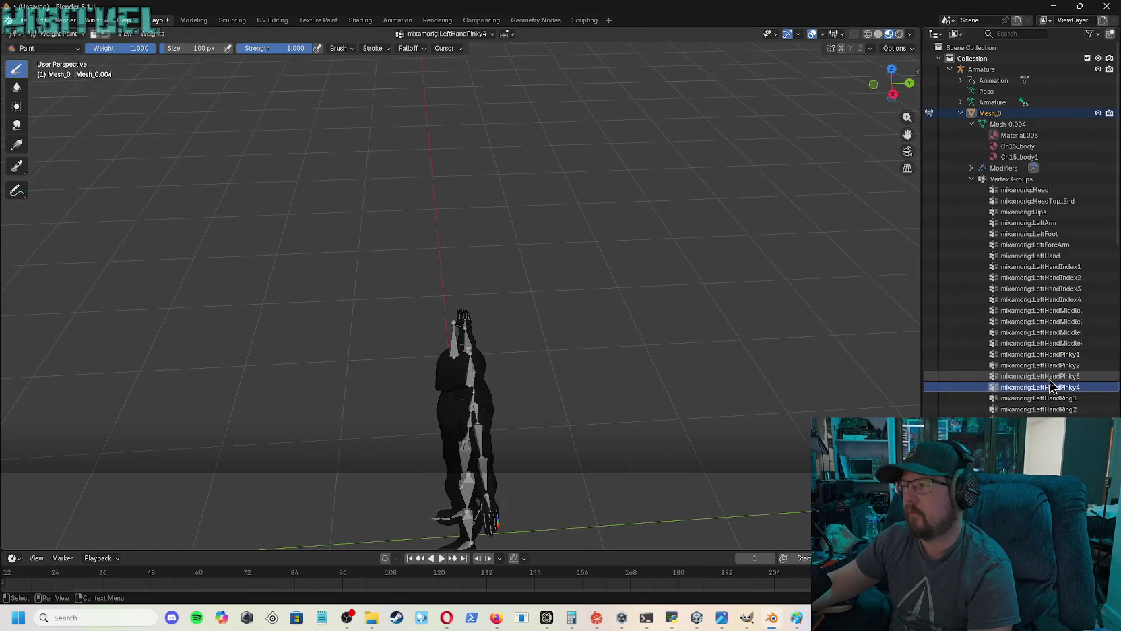
key(Down)
key(Down)
key(Down)
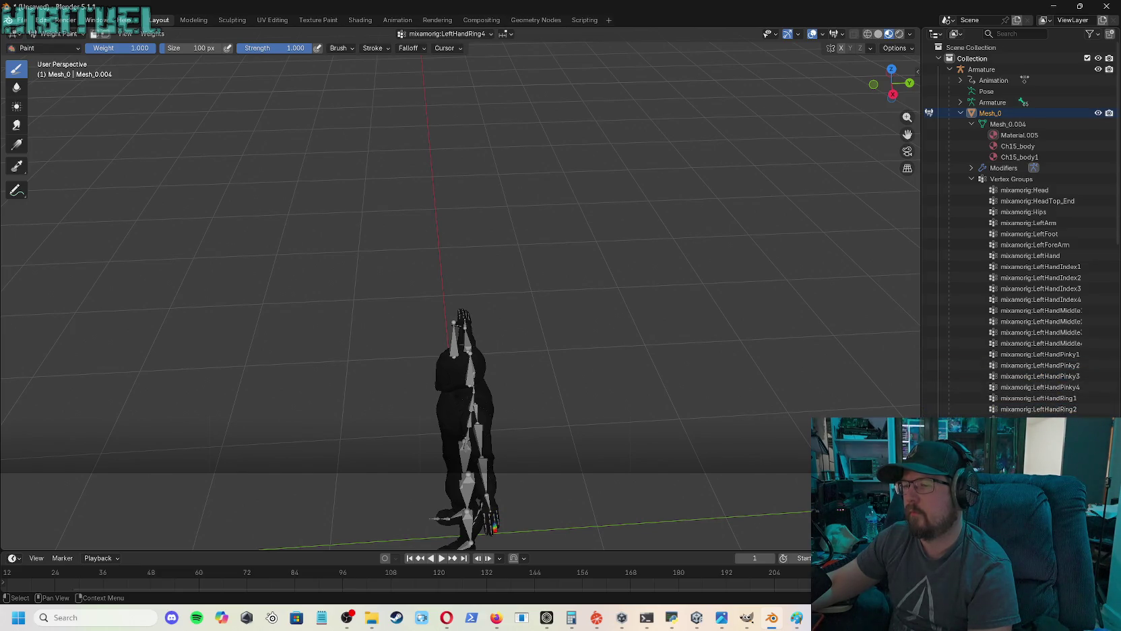
scroll(1022, 229, down, 3)
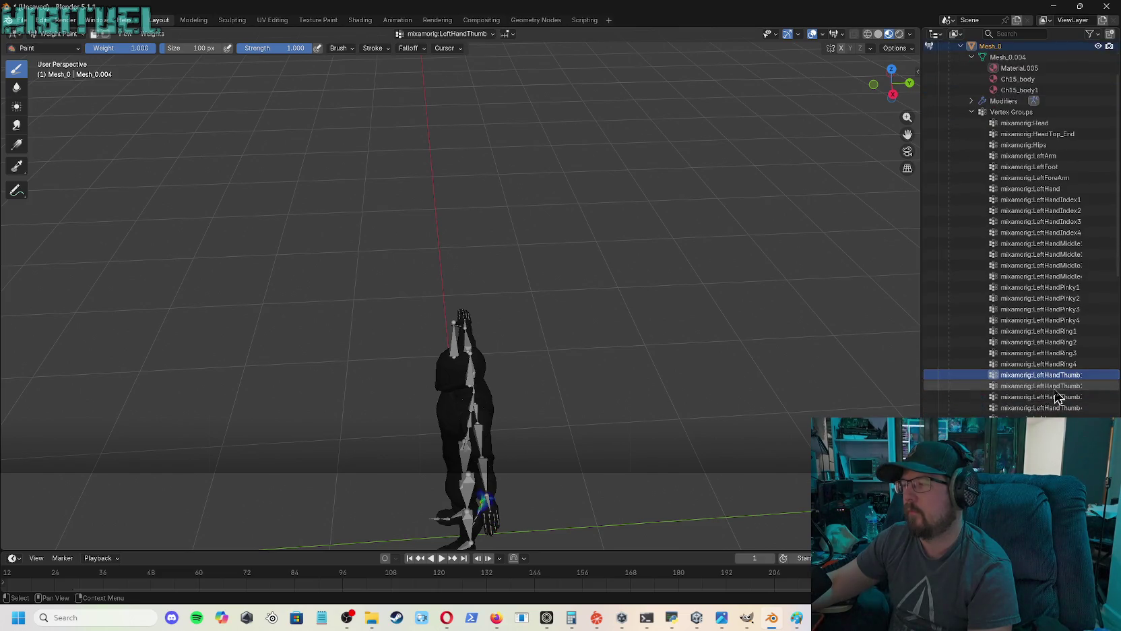
key(Down)
key(Down)
key(Down)
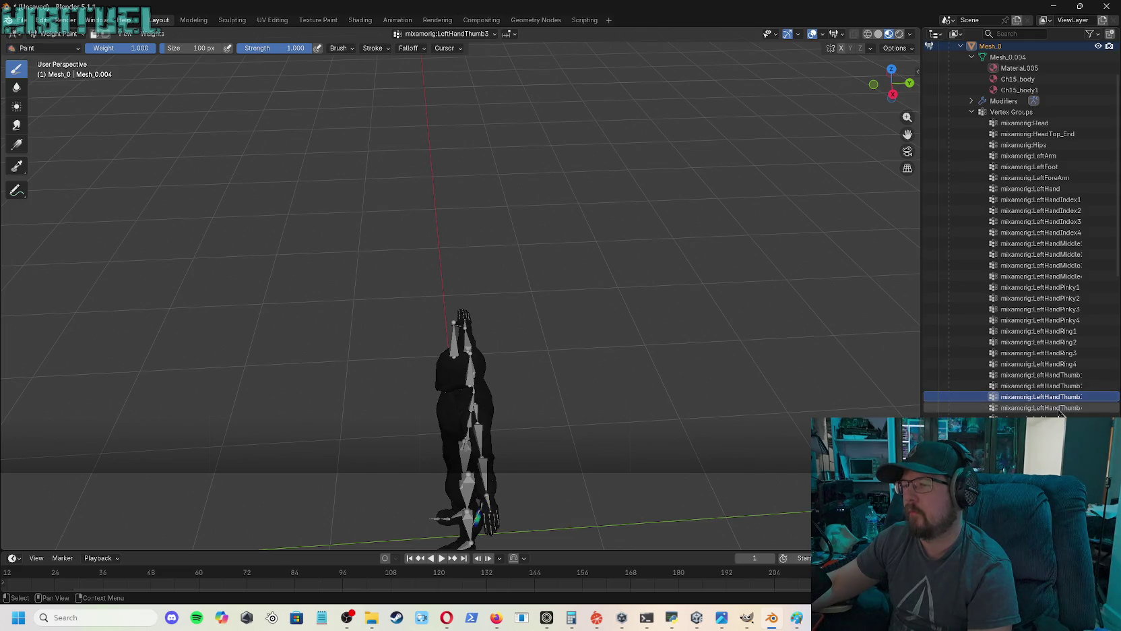
key(Down)
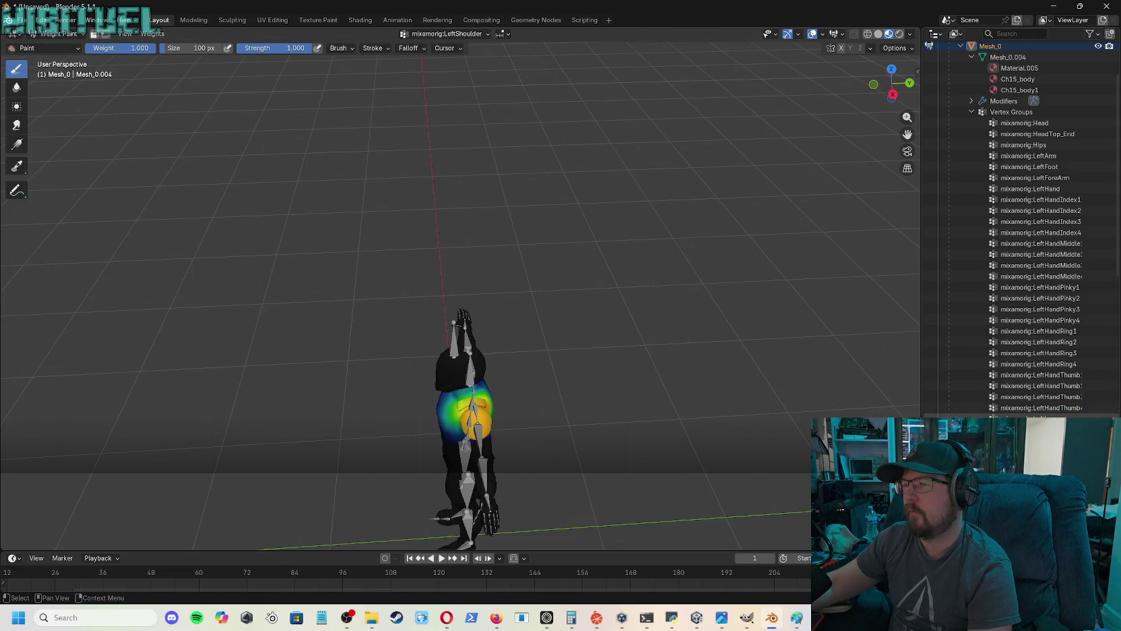
key(Down)
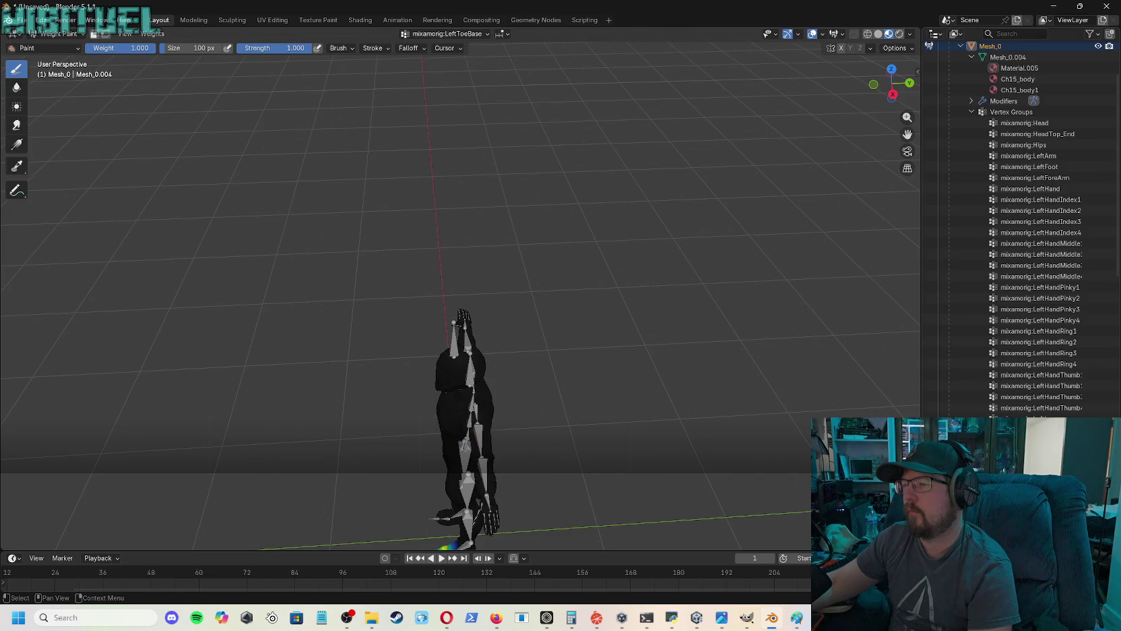
- Review the Neck, RightArm, RightHand and RightFoot group weights, then open the mode dropdown
scroll(1041, 408, down, 5)
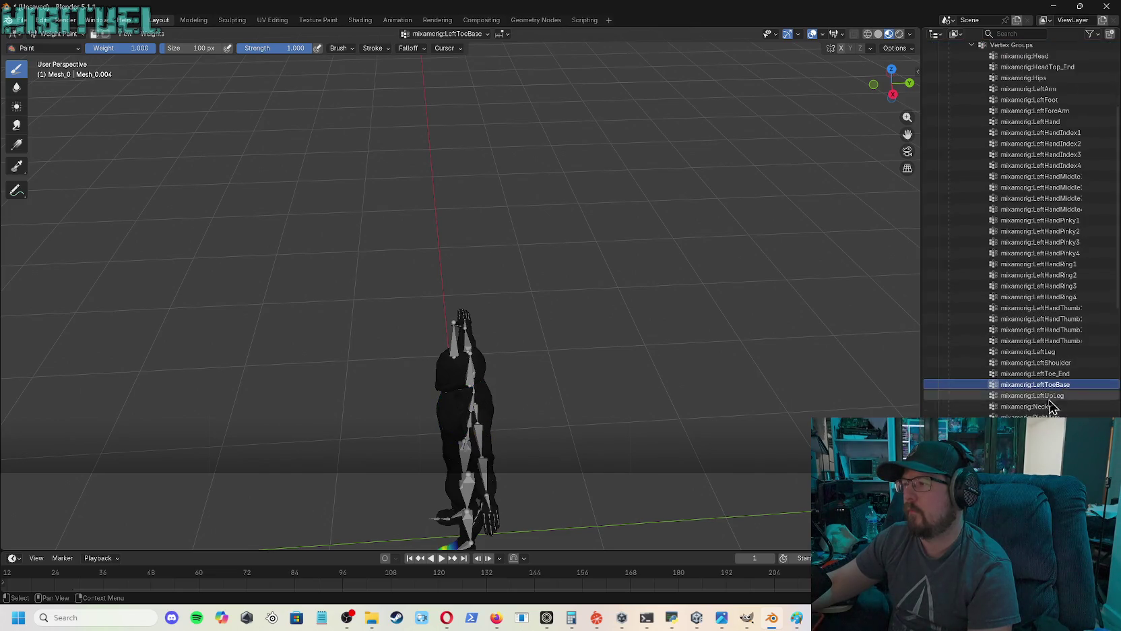
click(1039, 407)
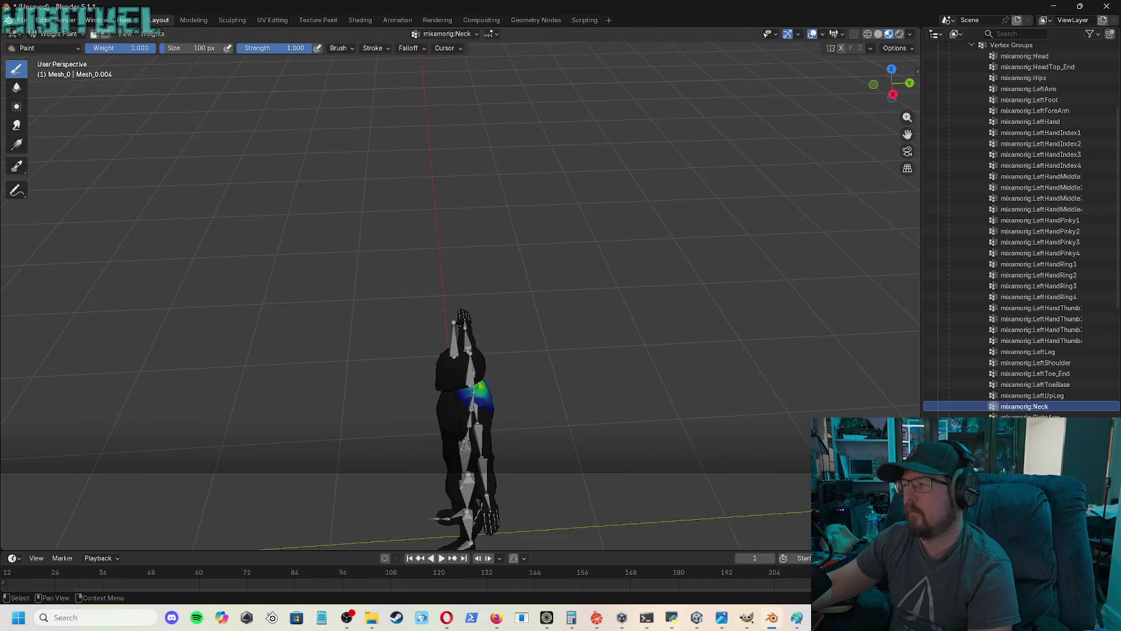
key(Down)
key(Up)
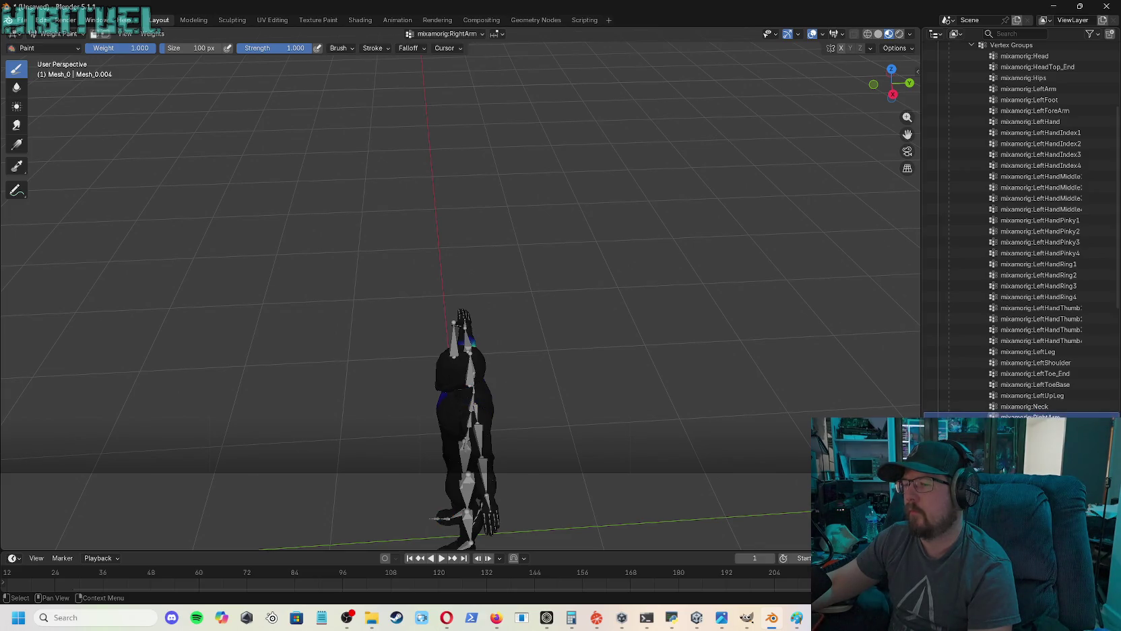
key(Down)
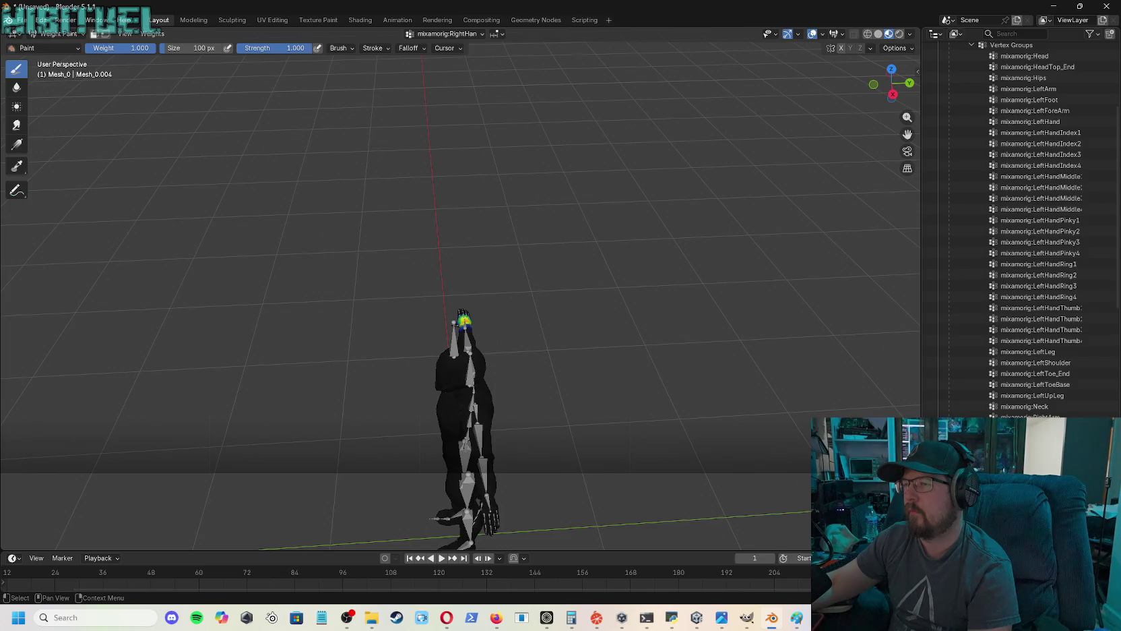
scroll(1022, 229, down, 1)
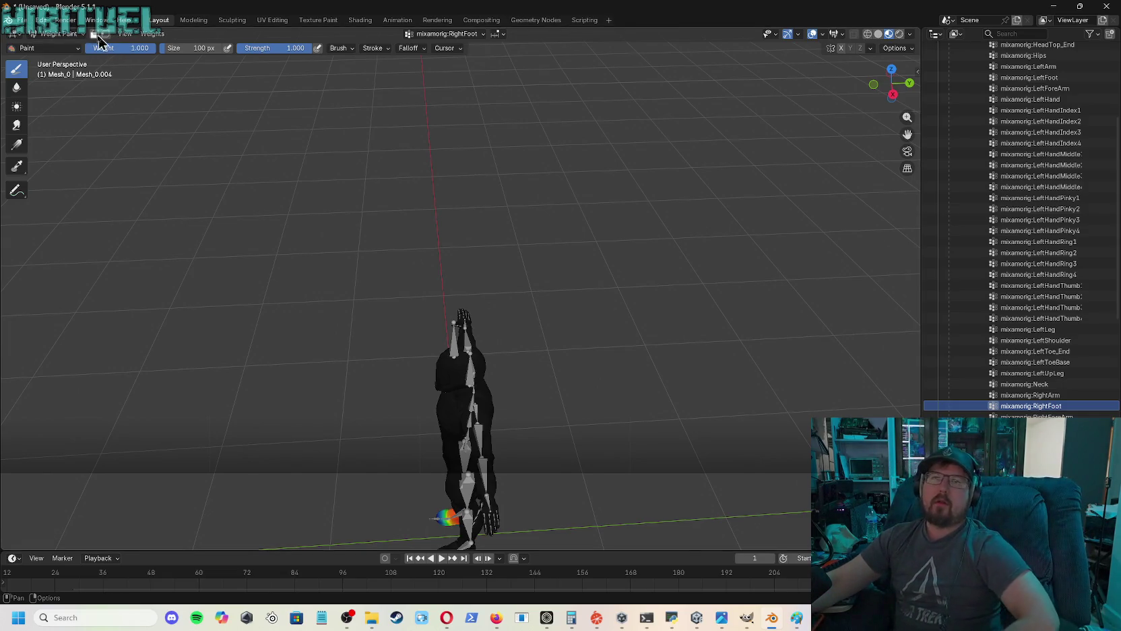
click(60, 33)
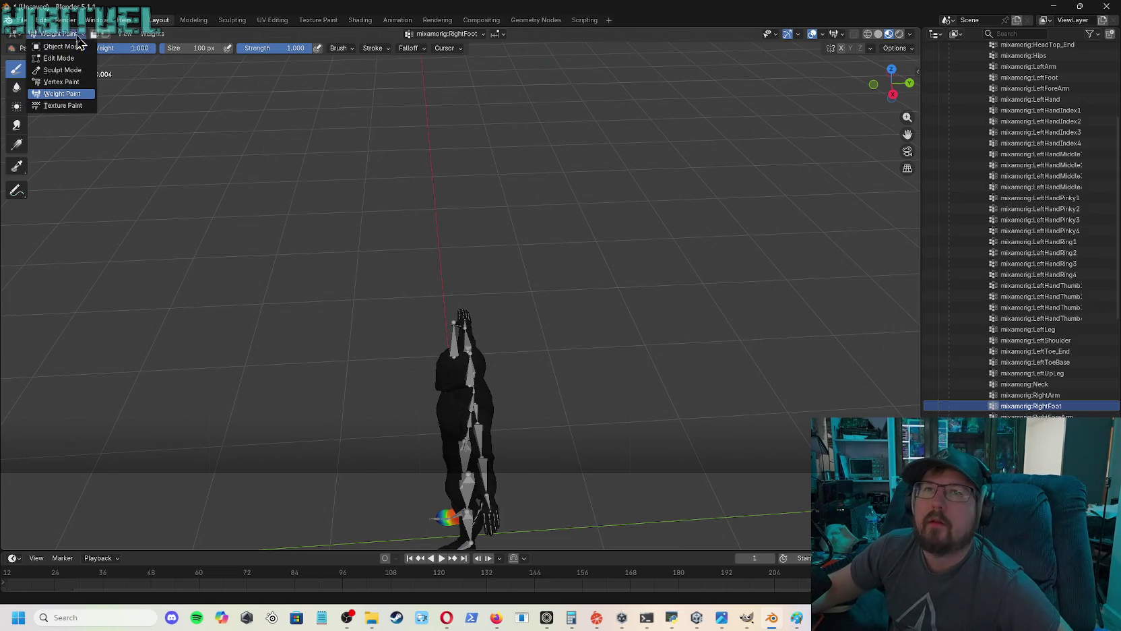
- Return Mesh_0 to Object Mode, box-select the whole character from the front, and open the File menu
click(50, 44)
drag(813, 103, 842, 151)
drag(876, 82, 864, 88)
mouse_move(399, 188)
mouse_down()
mouse_move(490, 388)
mouse_move(655, 475)
mouse_up()
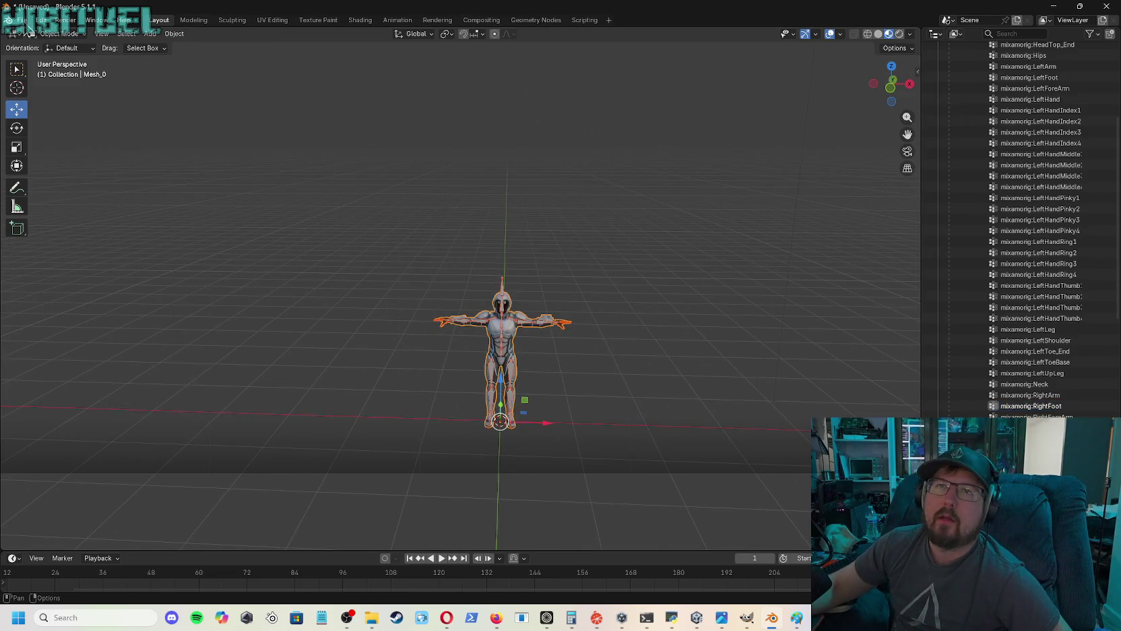
click(22, 19)
mouse_move(58, 178)
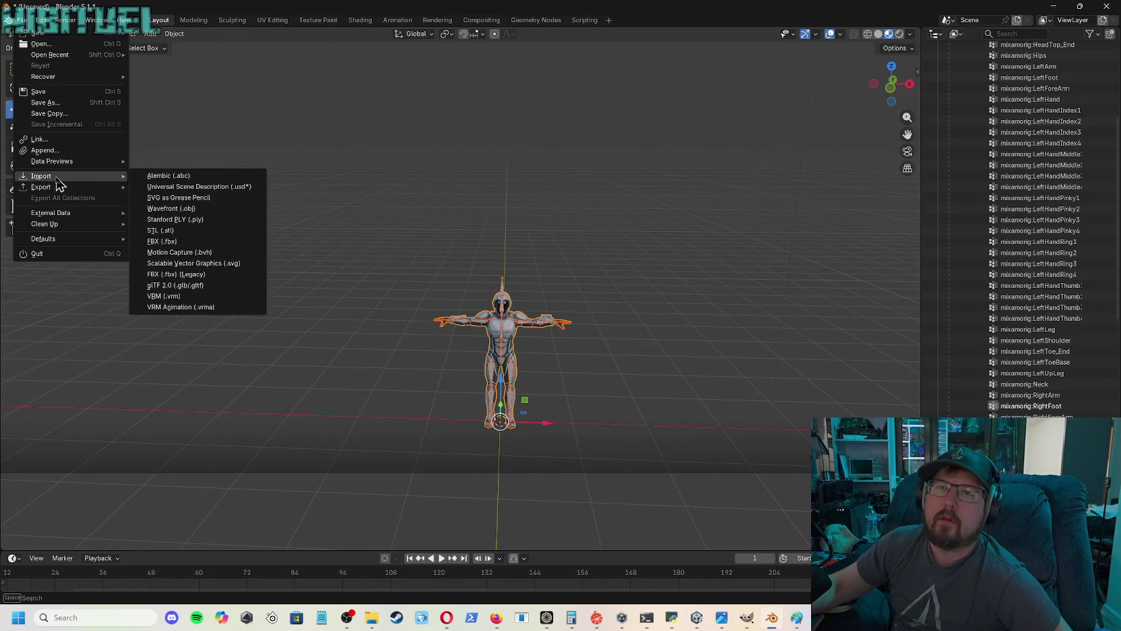
- Save the scene as FinalHdMesh.blend in the Temp folder
click(47, 109)
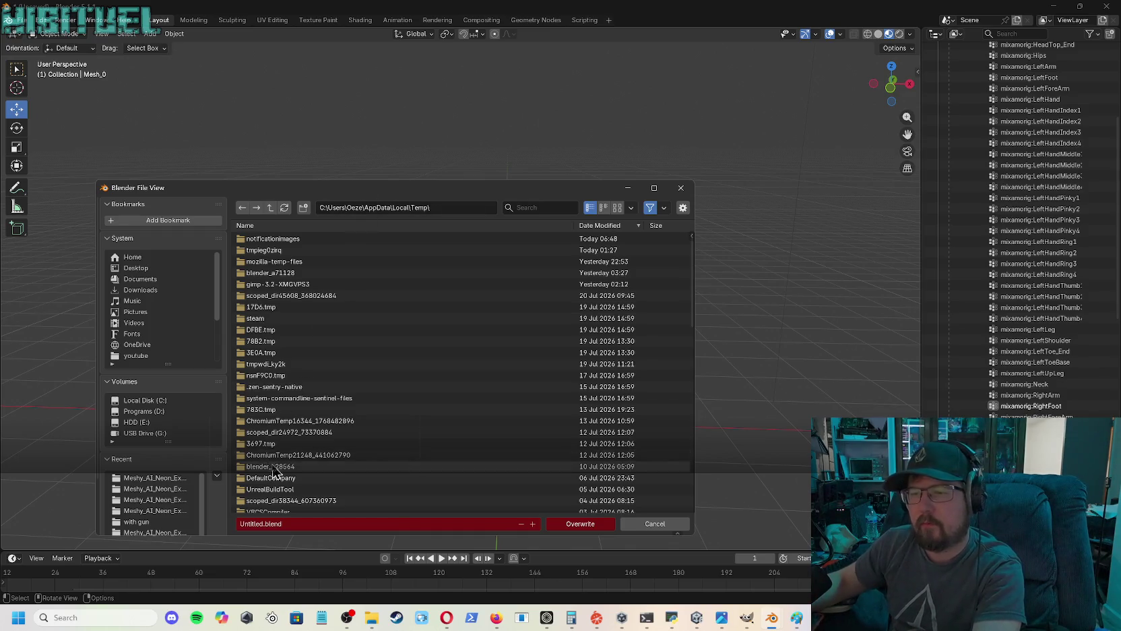
click(281, 524)
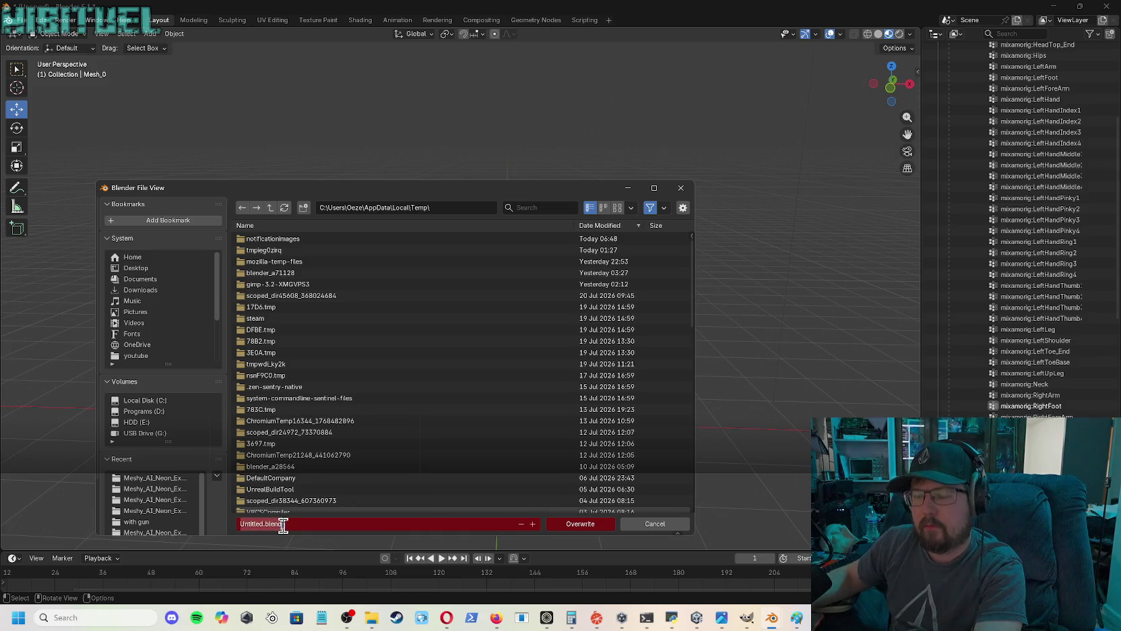
text(FinalHdMesh.b)
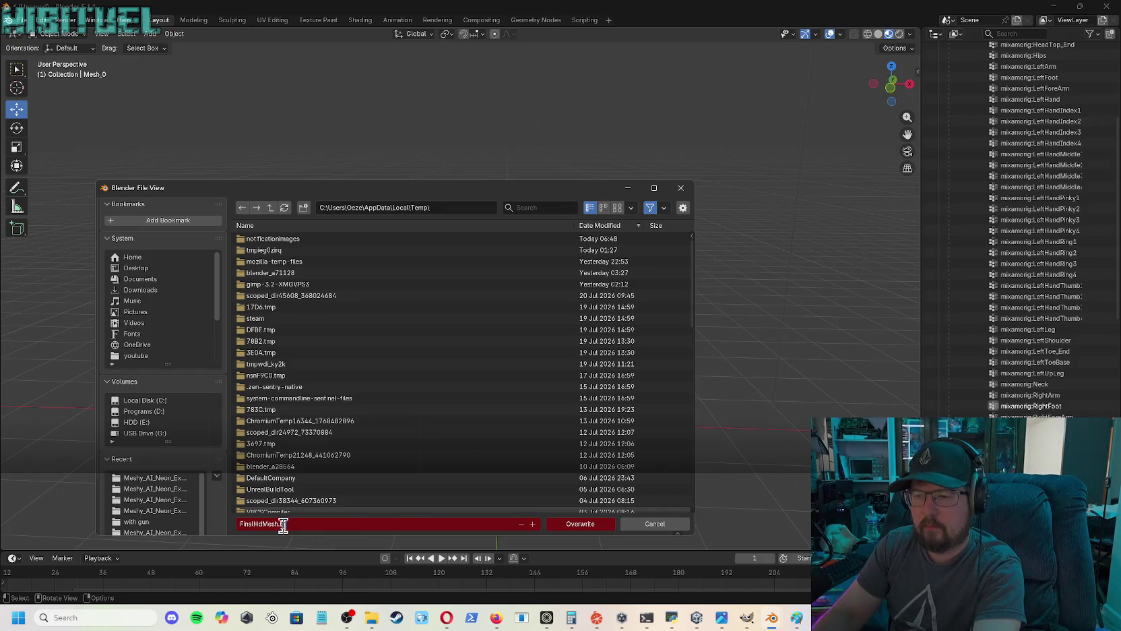
text(d)
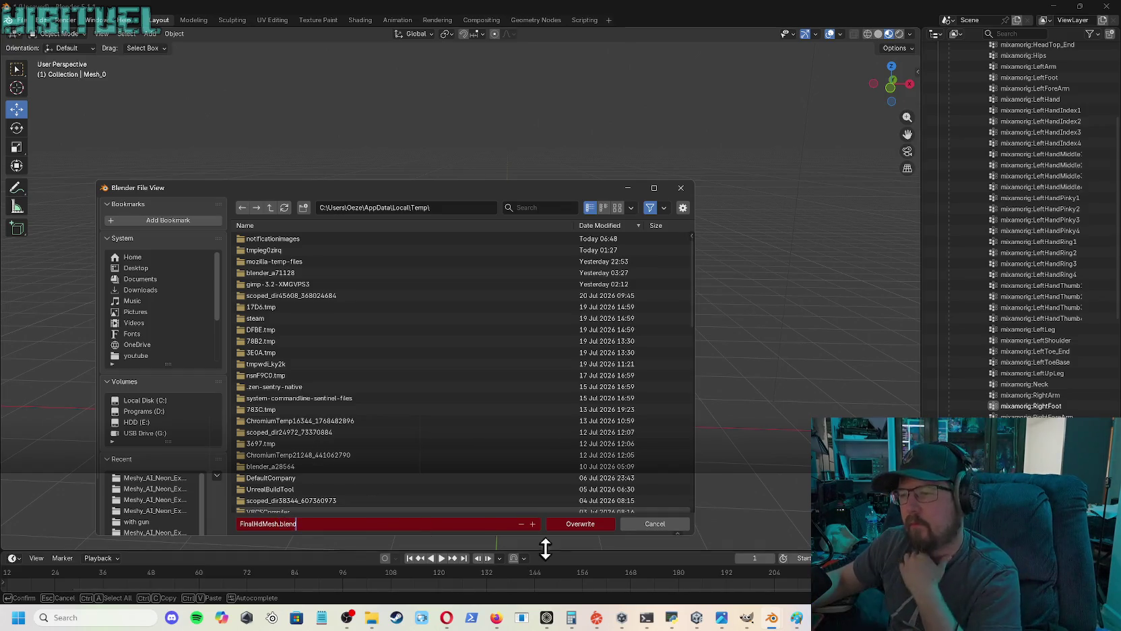
click(563, 517)
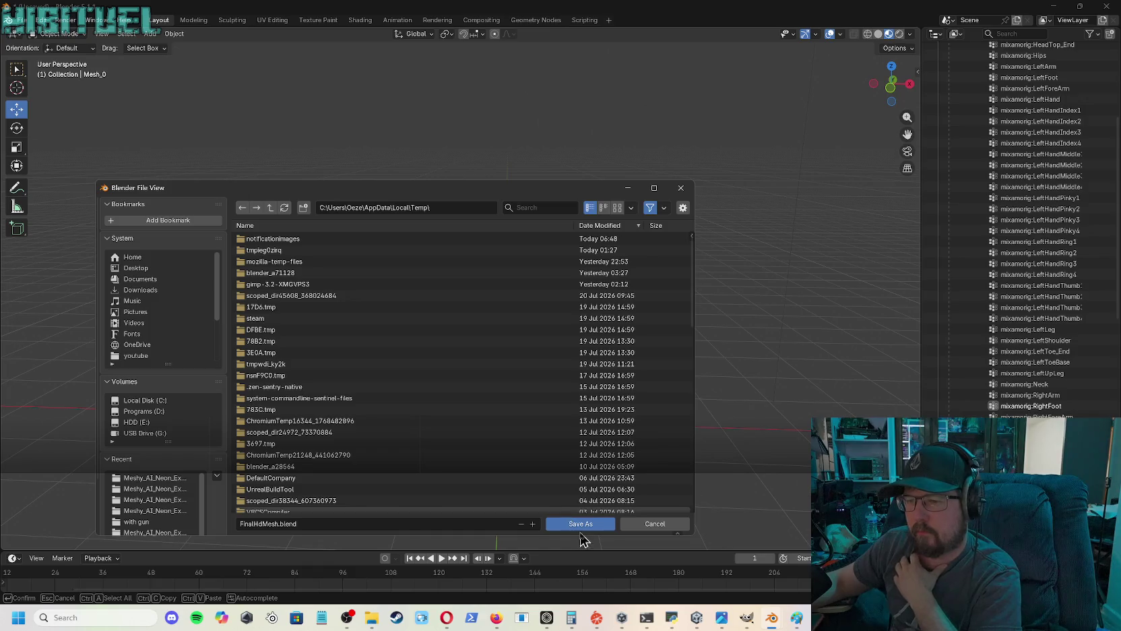
click(583, 525)
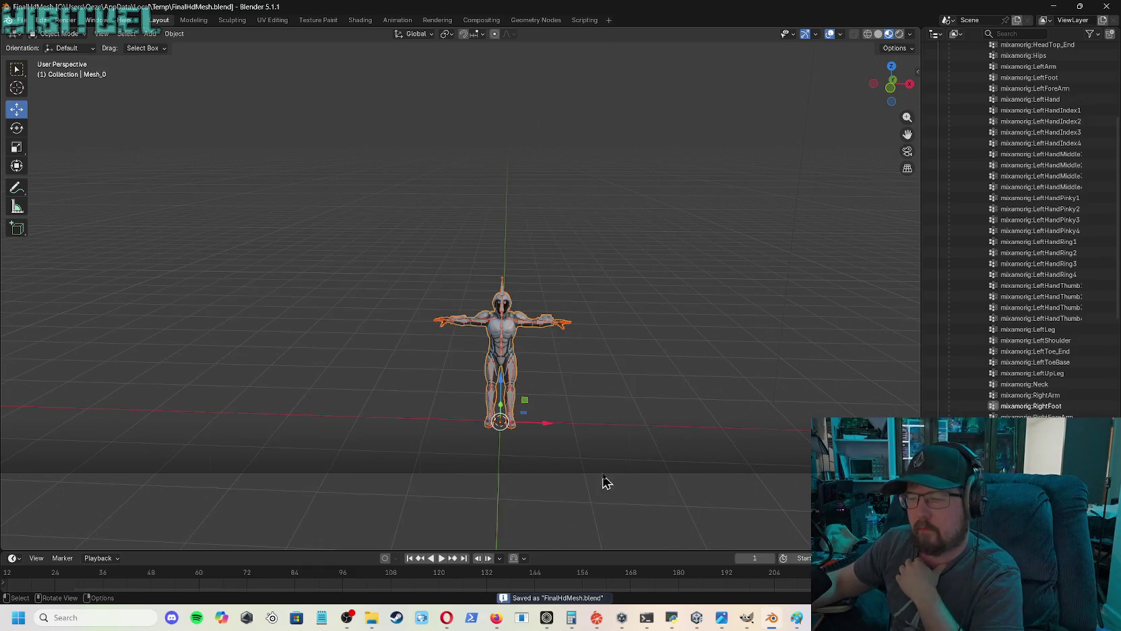
click(26, 21)
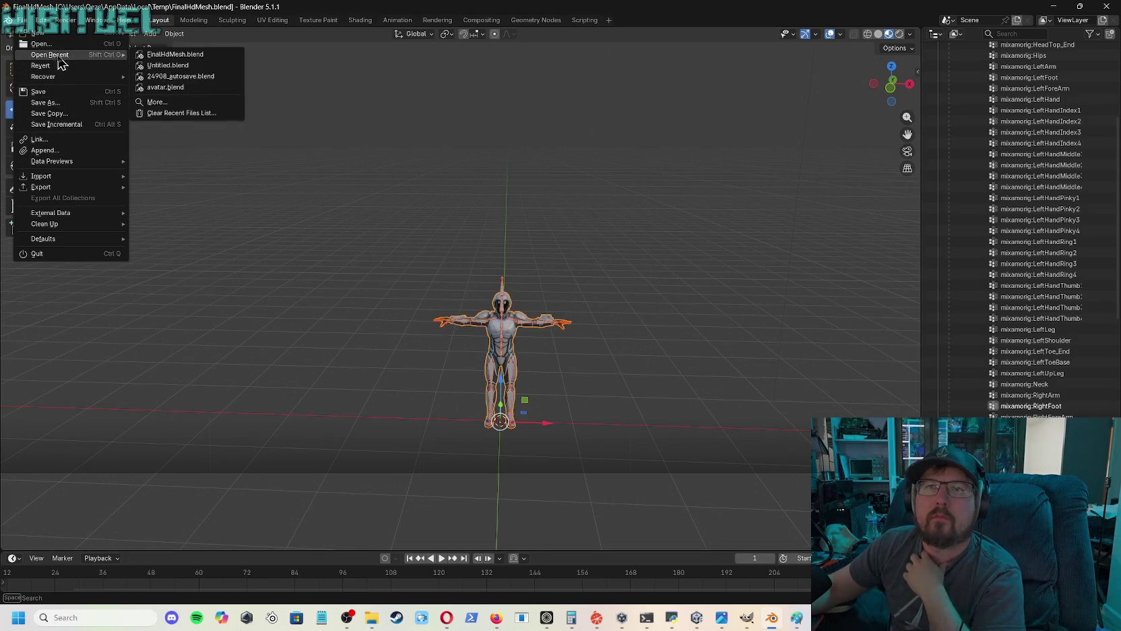
- Start an FBX export and browse to the ProjectIsland\Assets\Characters folder
mouse_move(59, 187)
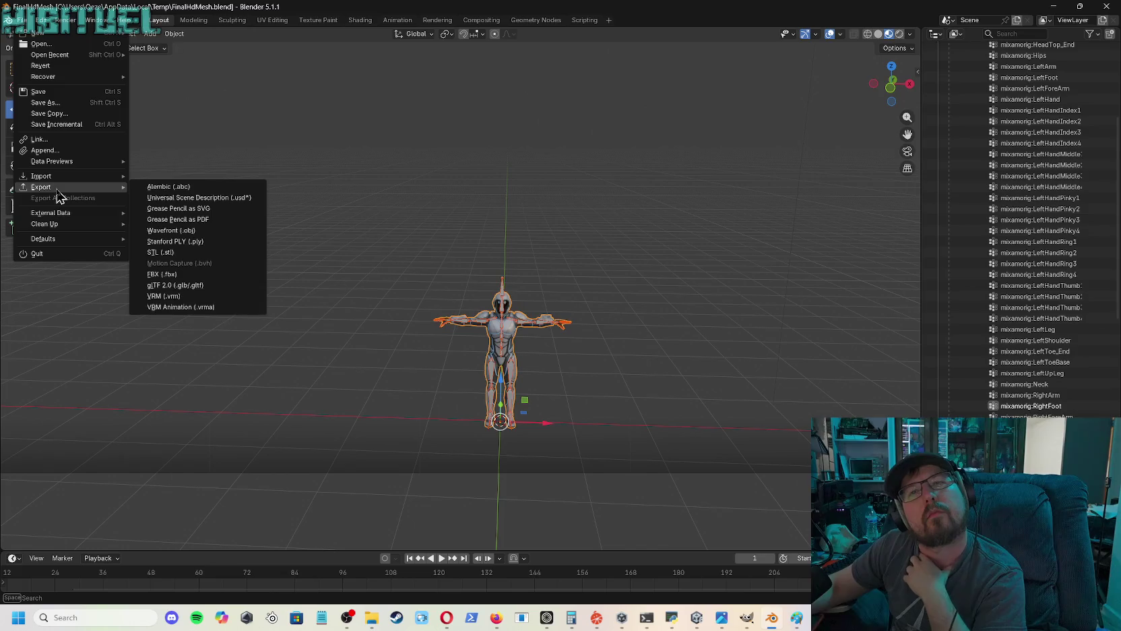
click(176, 276)
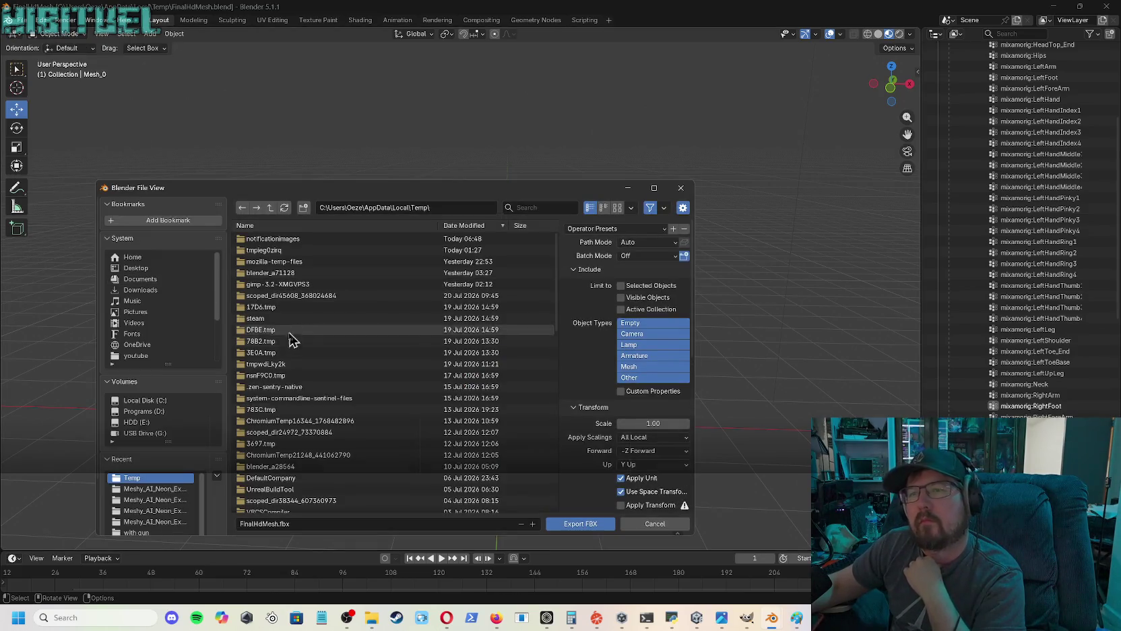
click(152, 402)
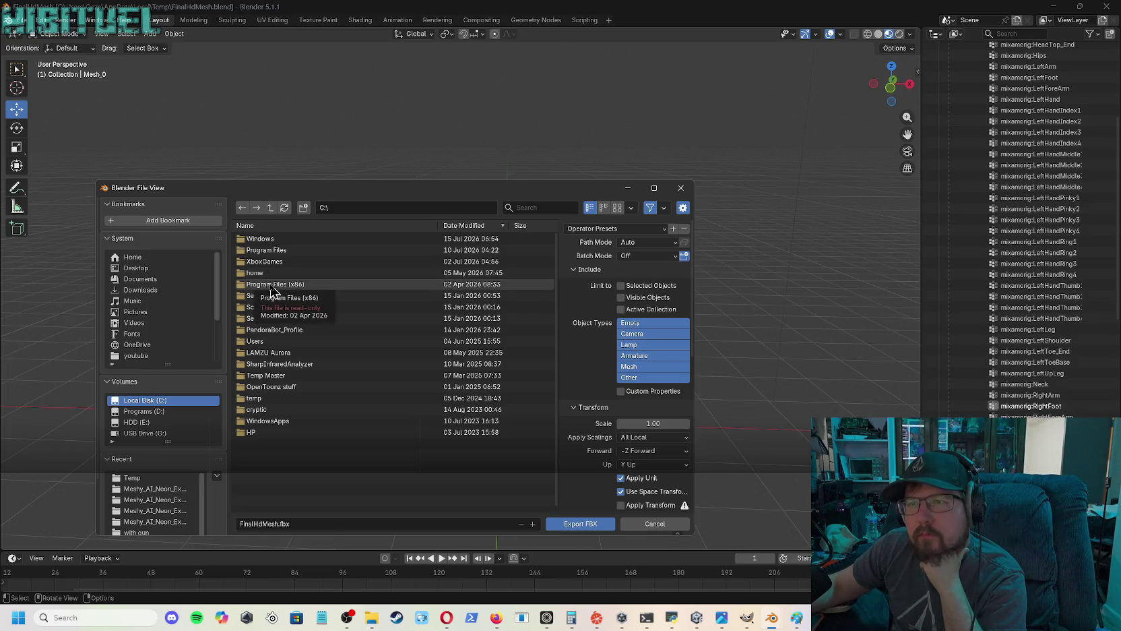
double_click(263, 342)
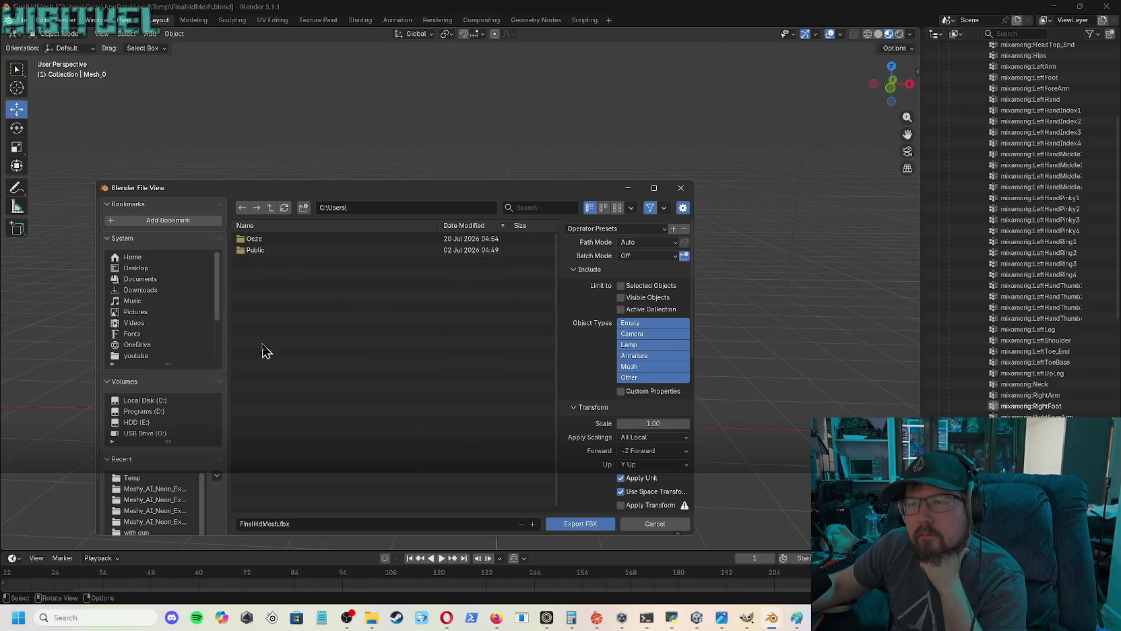
double_click(258, 239)
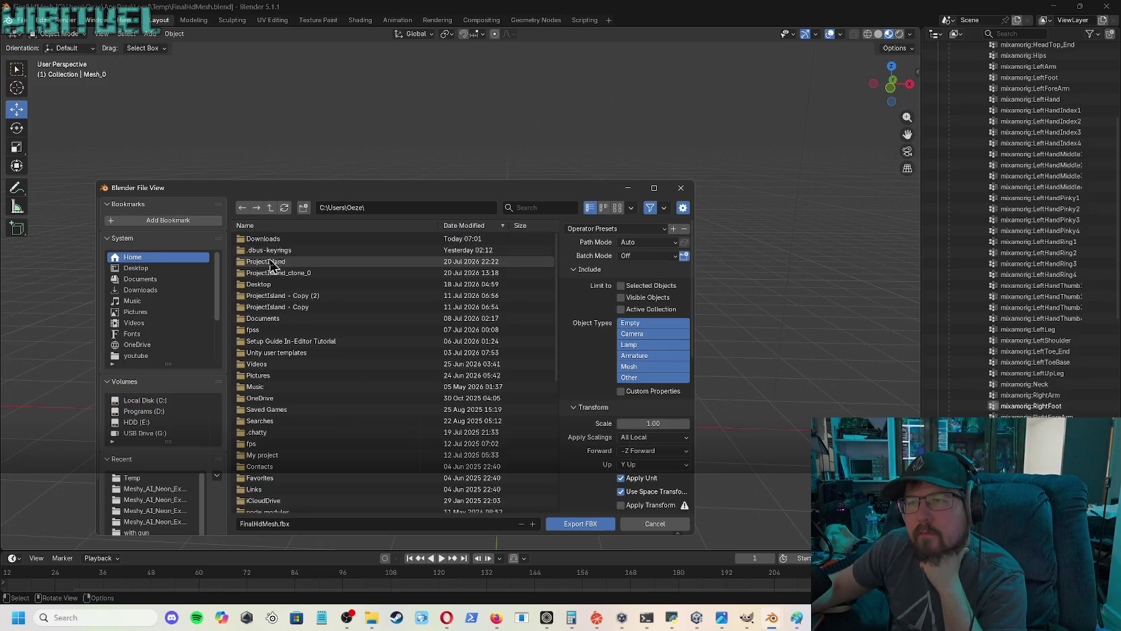
click(276, 265)
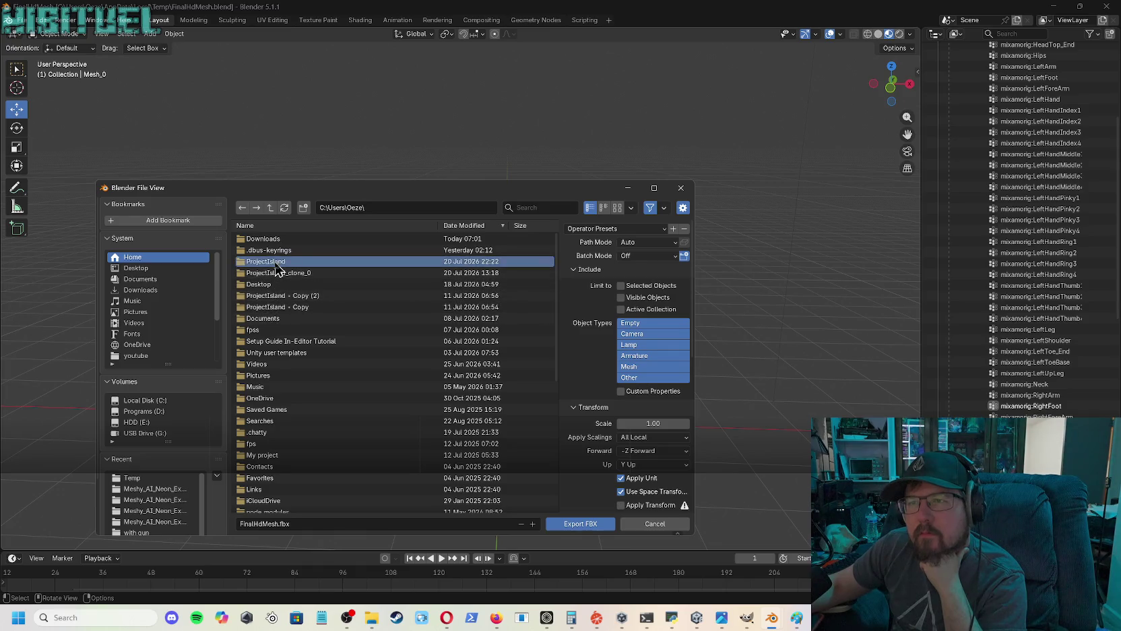
double_click(276, 264)
double_click(274, 273)
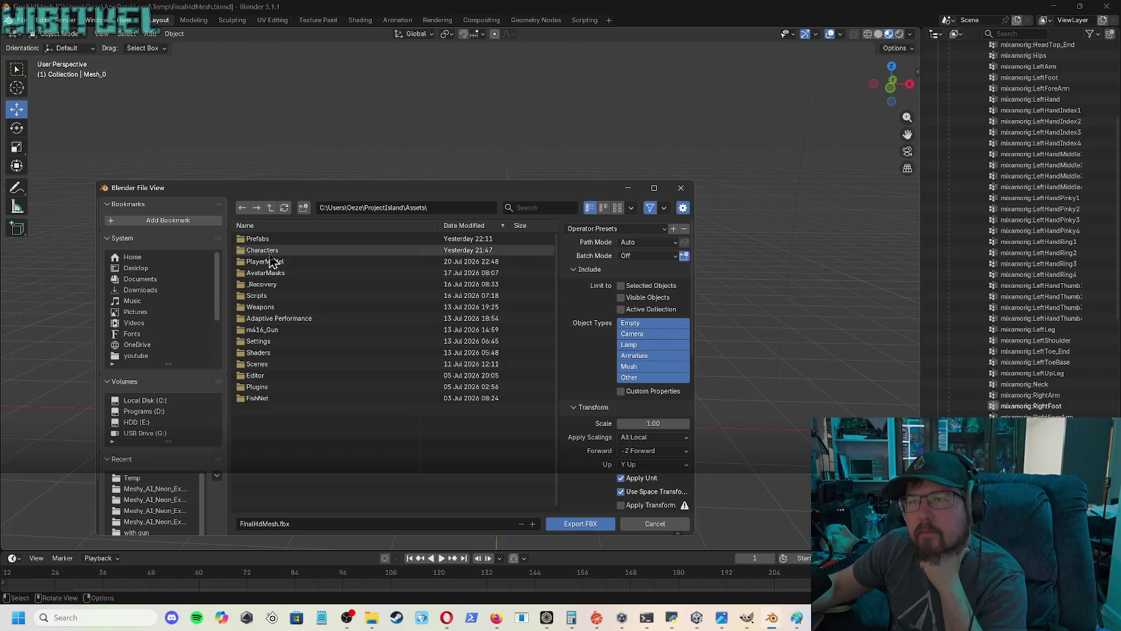
double_click(270, 252)
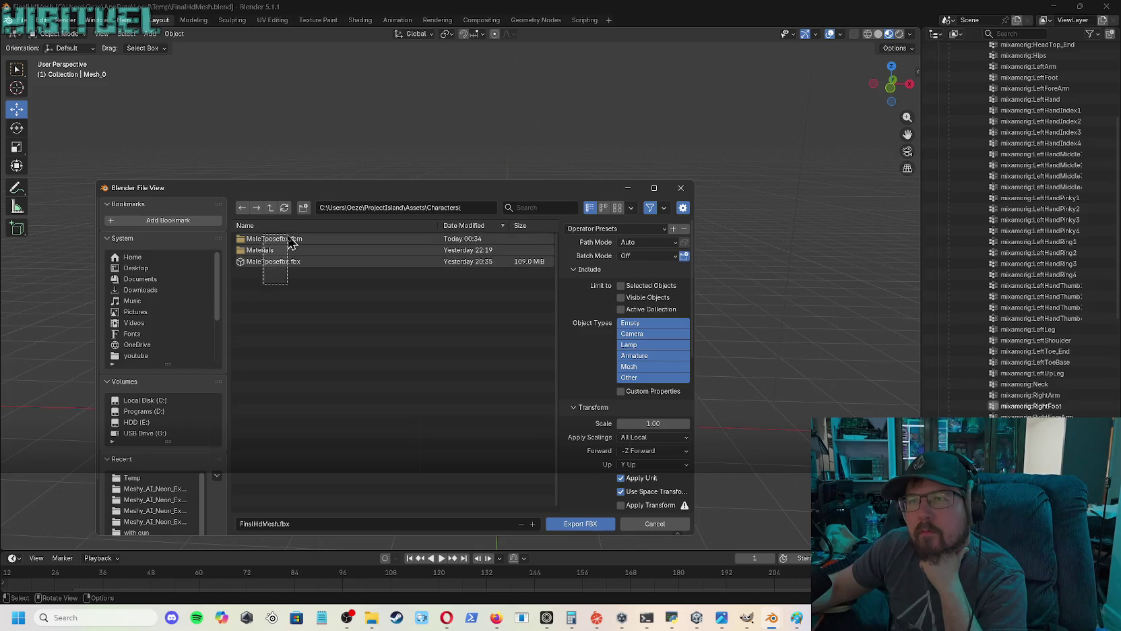
- Delete the old MaleTposefbx files there and export the character as FinalHdMesh.fbx
key(a)
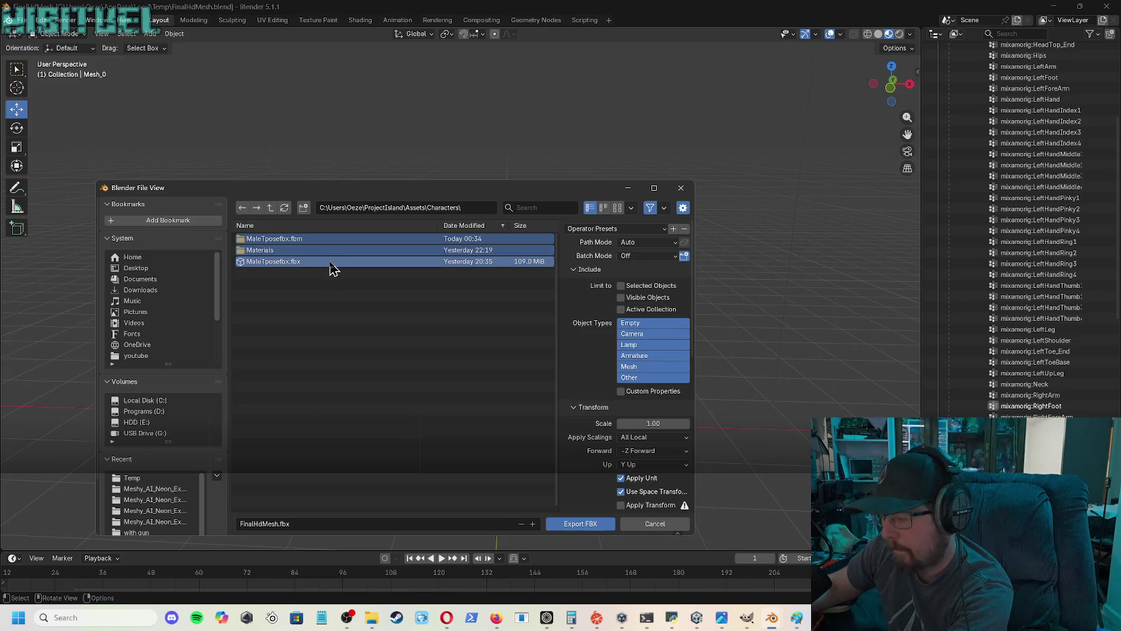
key(Delete)
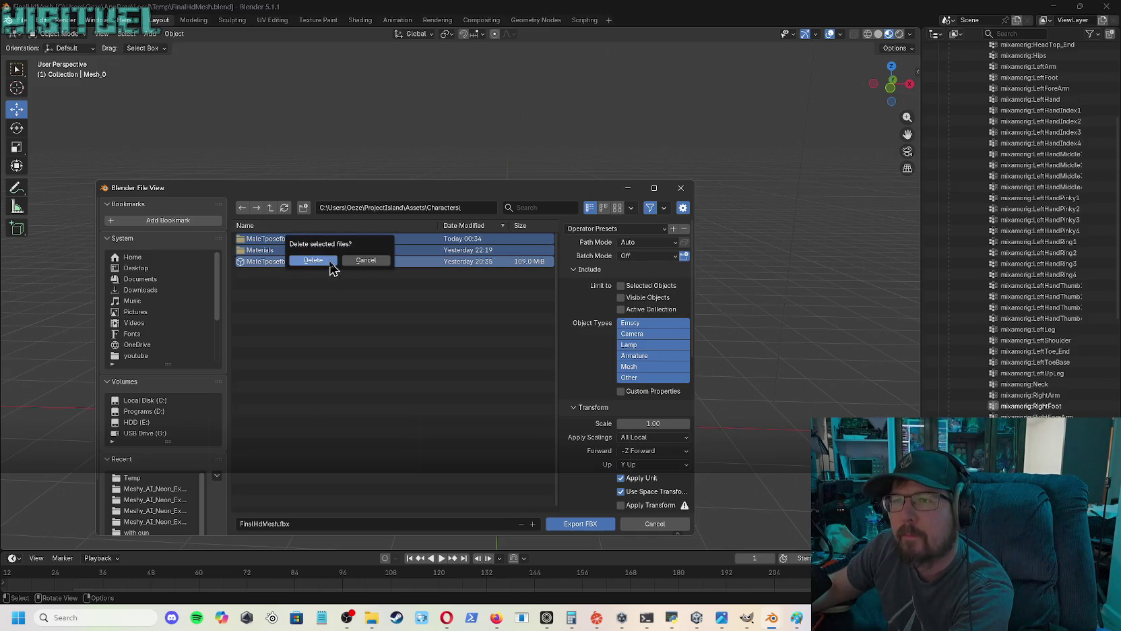
click(314, 260)
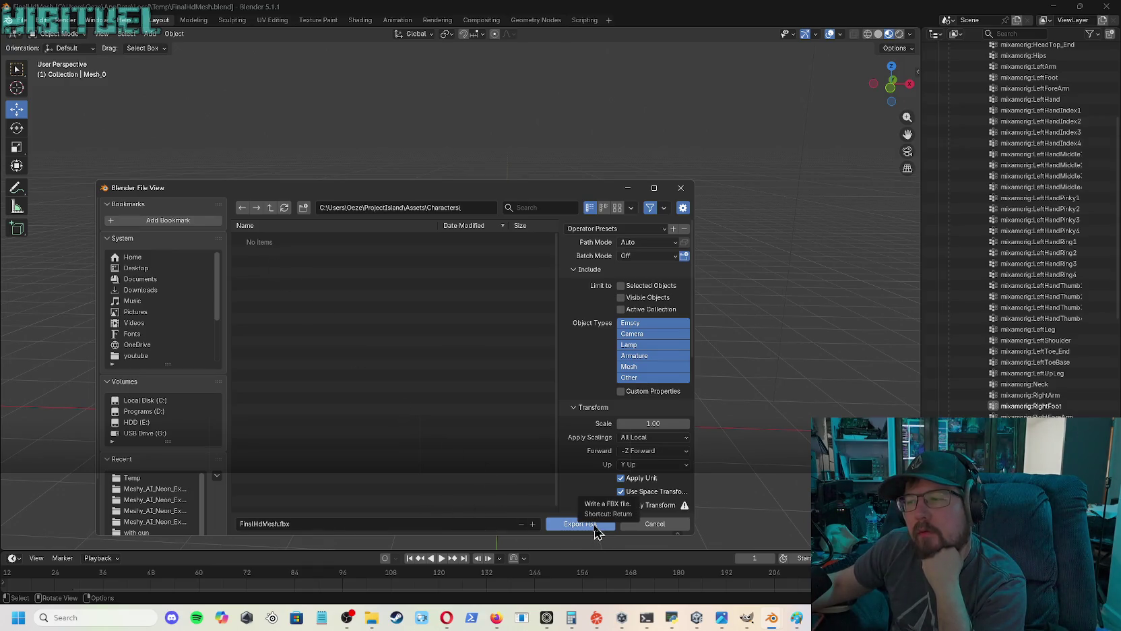
click(596, 525)
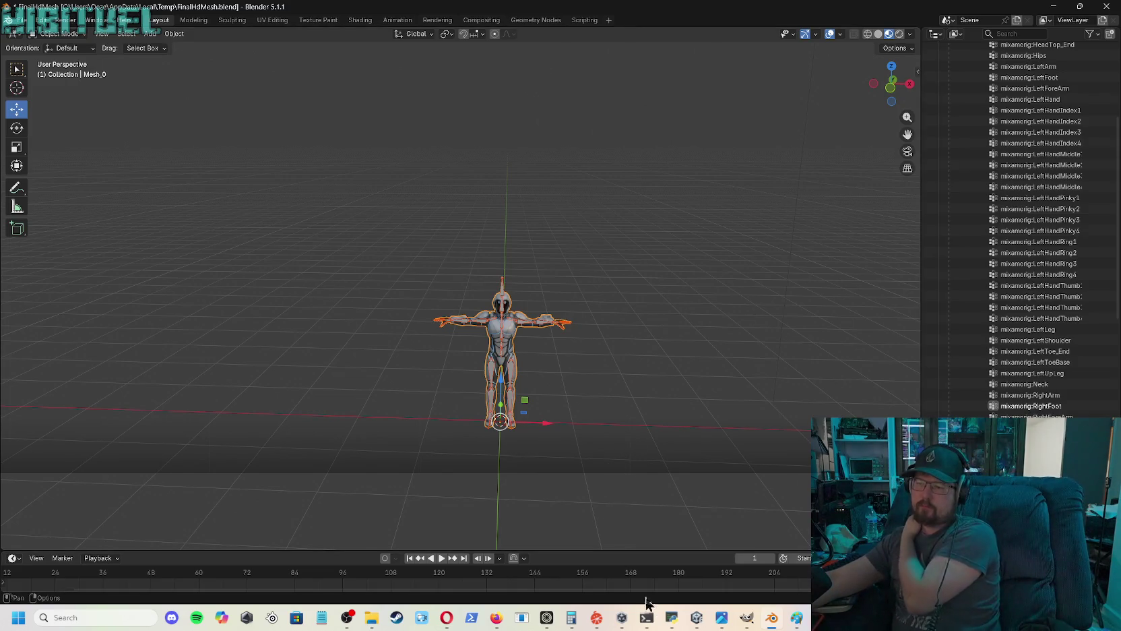
- Bring up Unity's Project panel at the Assets/Characters folder
click(697, 625)
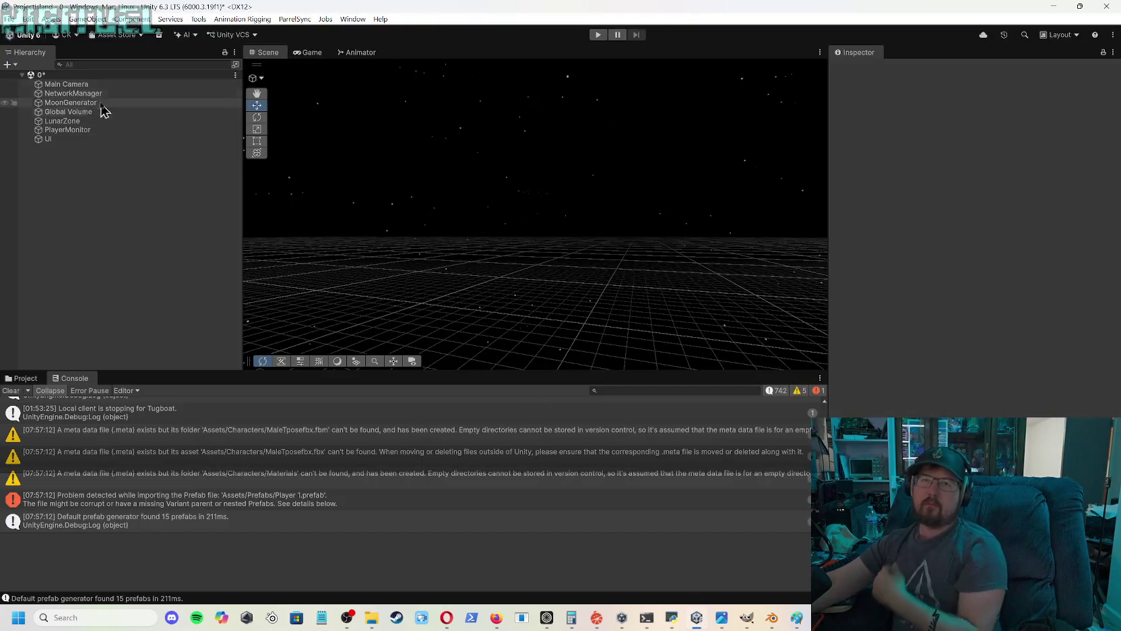
click(24, 378)
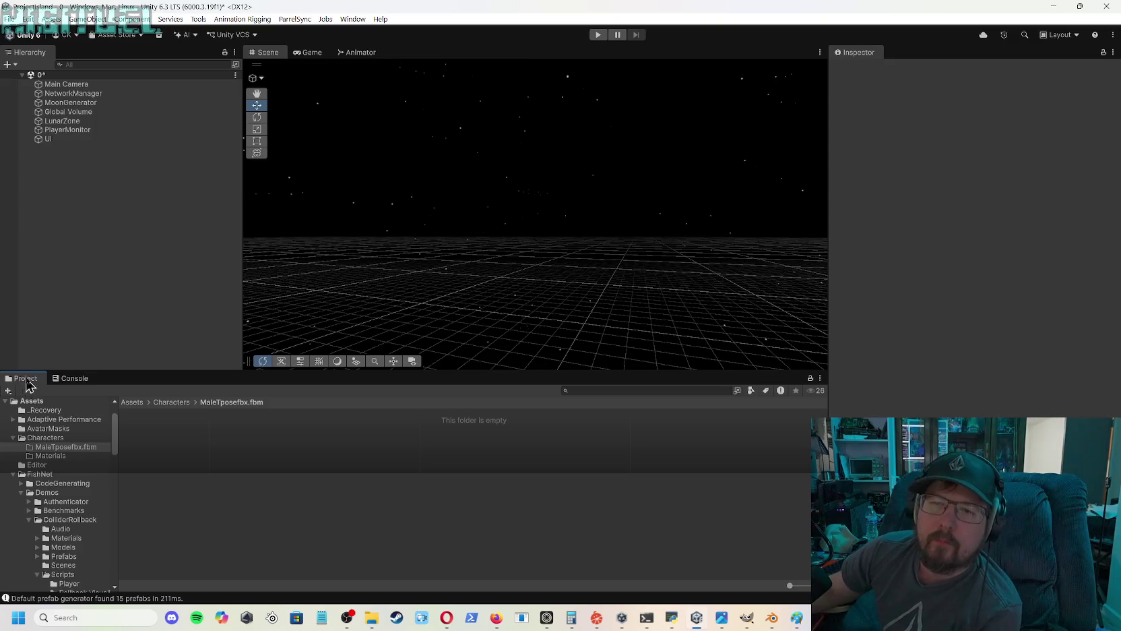
click(171, 402)
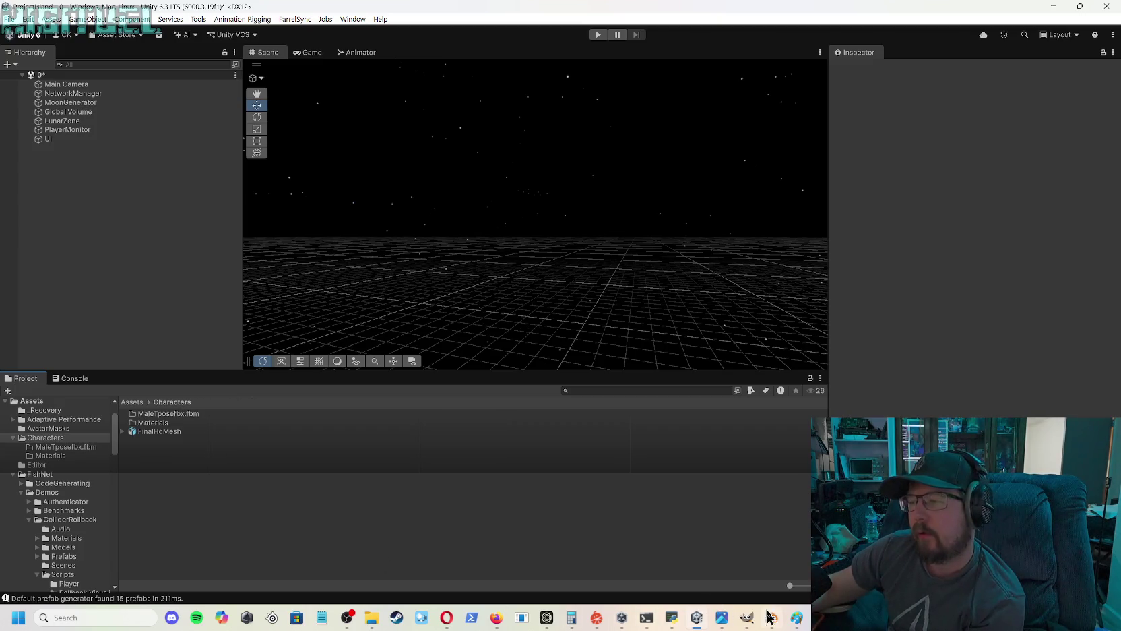
mouse_move(775, 619)
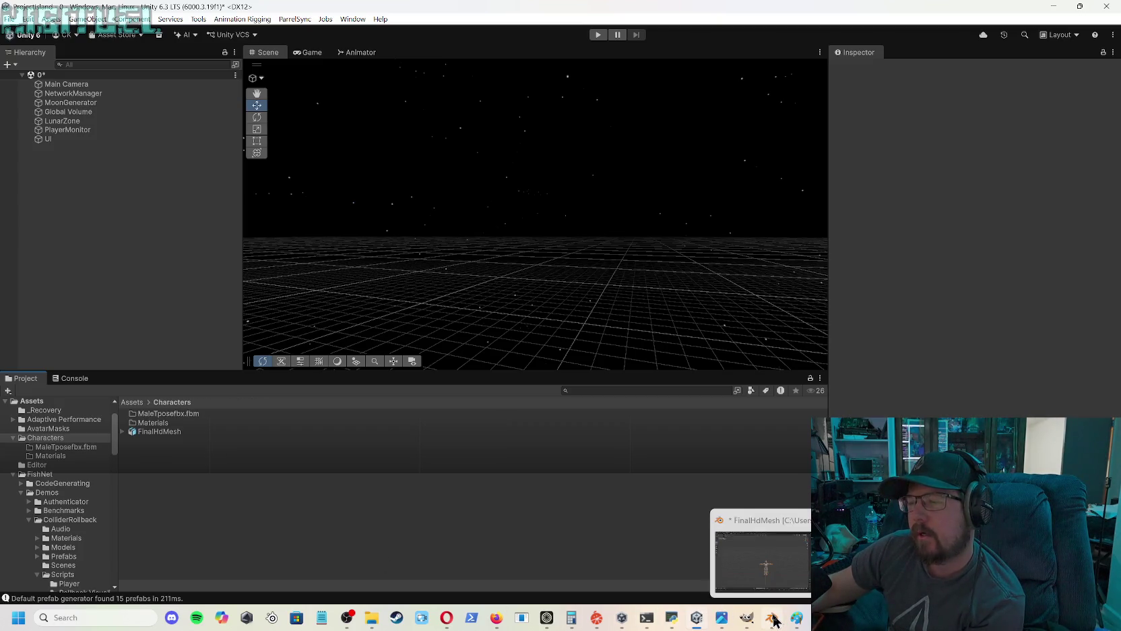
click(772, 619)
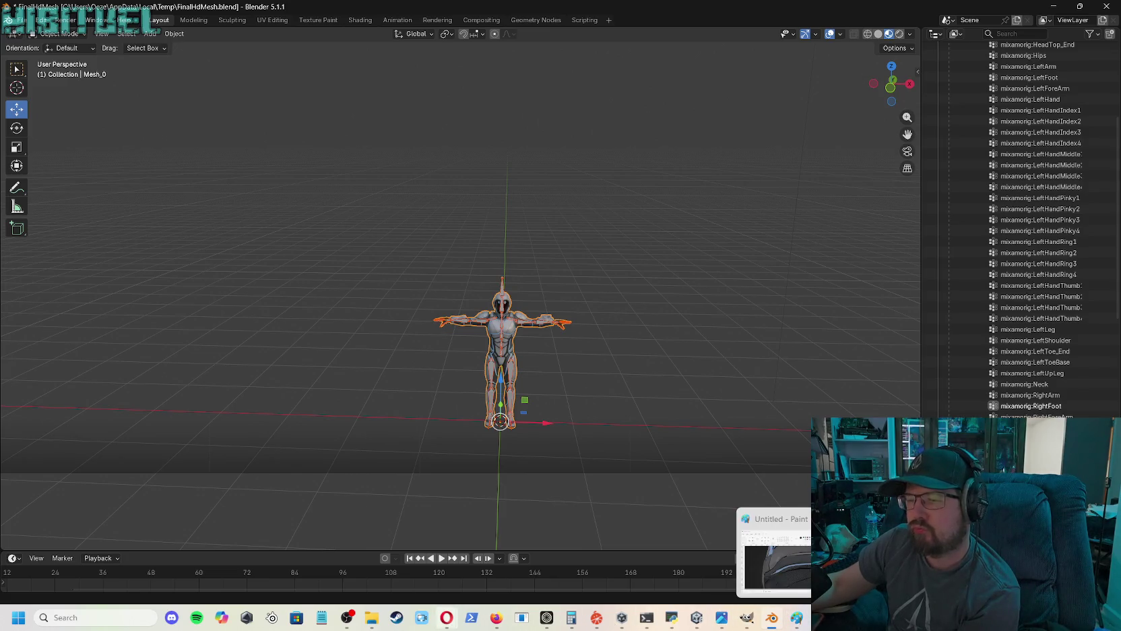
mouse_move(497, 619)
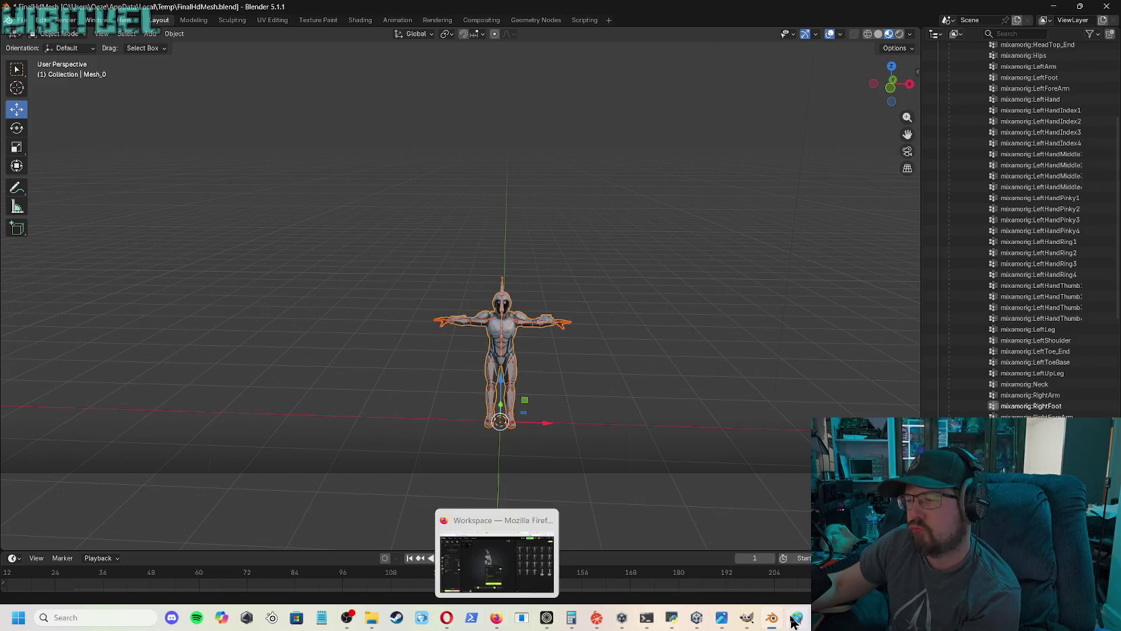
click(697, 624)
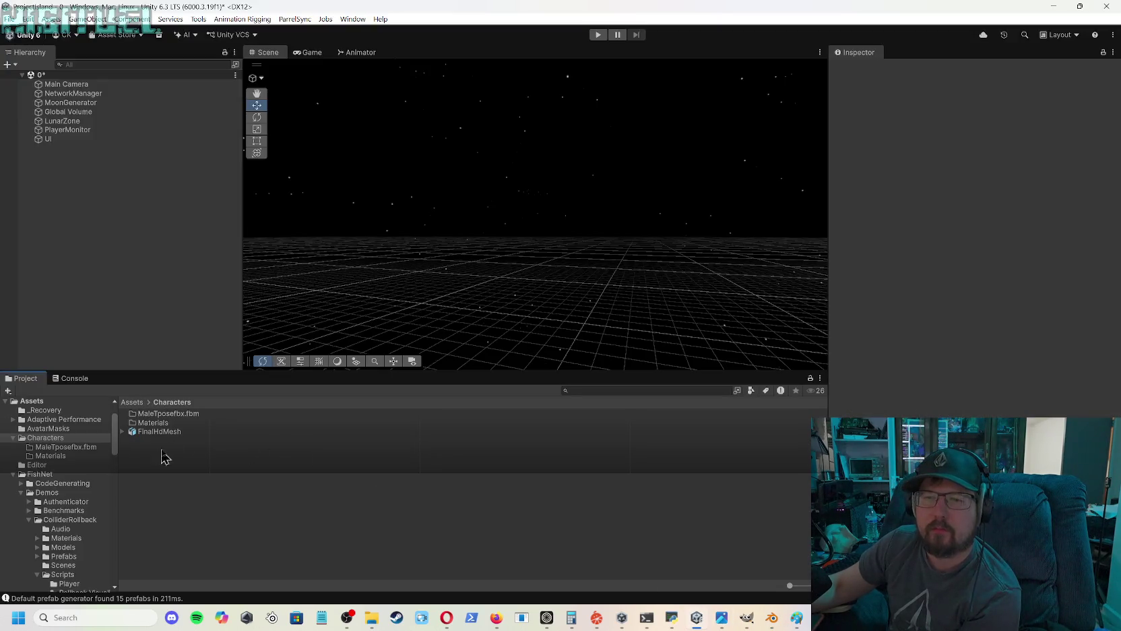
- Delete MaleTposefbx.fbm, Materials and FinalHdMesh from Characters, then minimize Unity
click(152, 413)
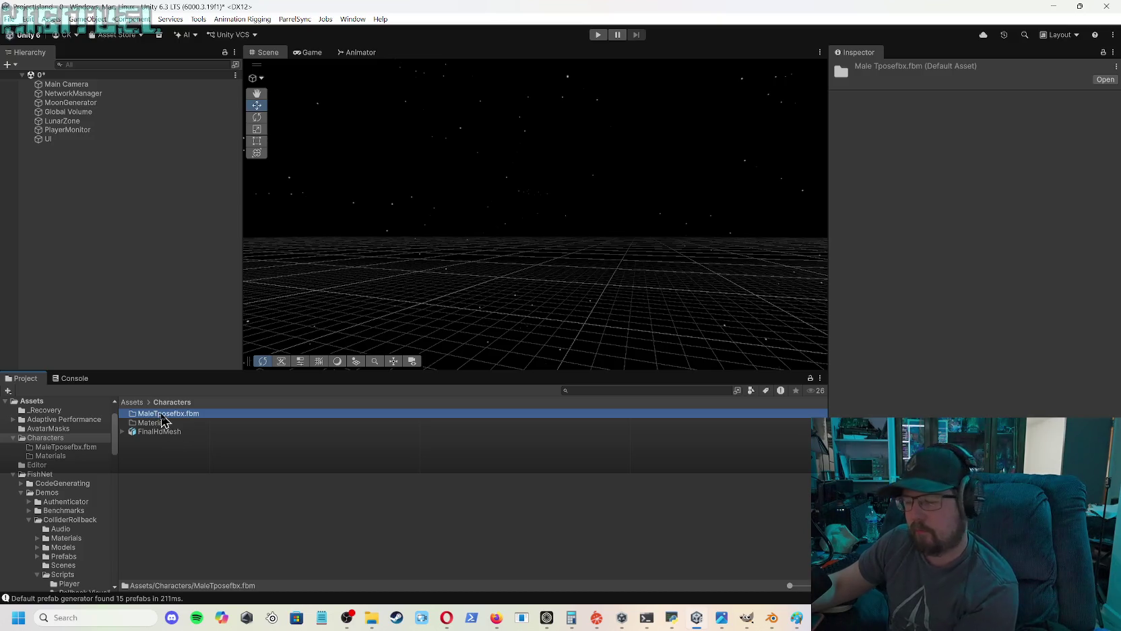
key(Delete)
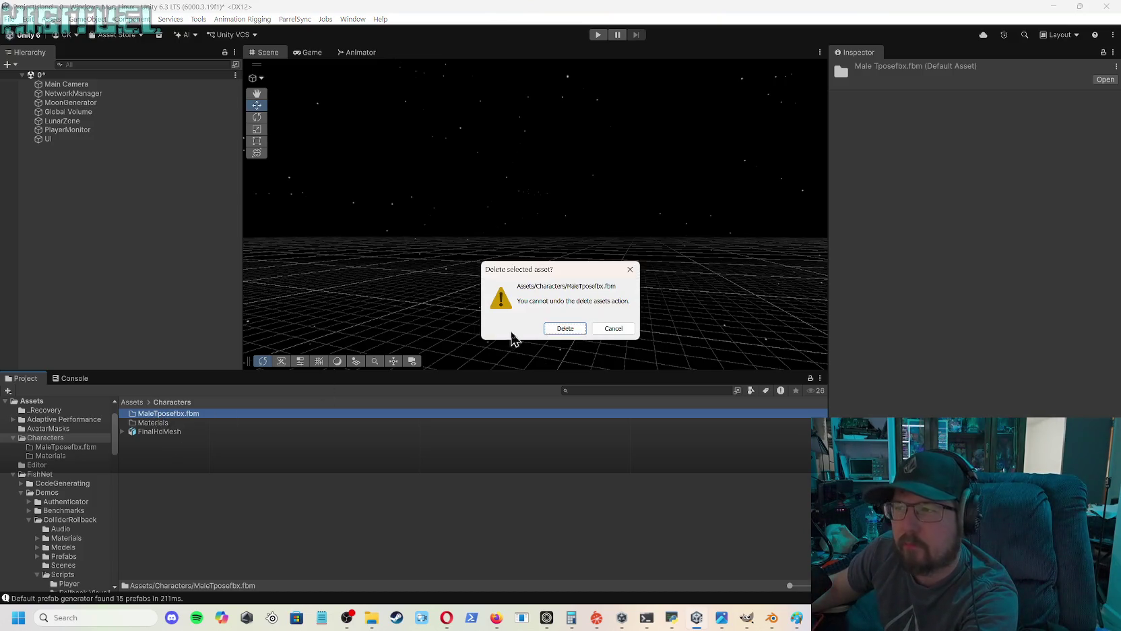
click(566, 328)
click(168, 414)
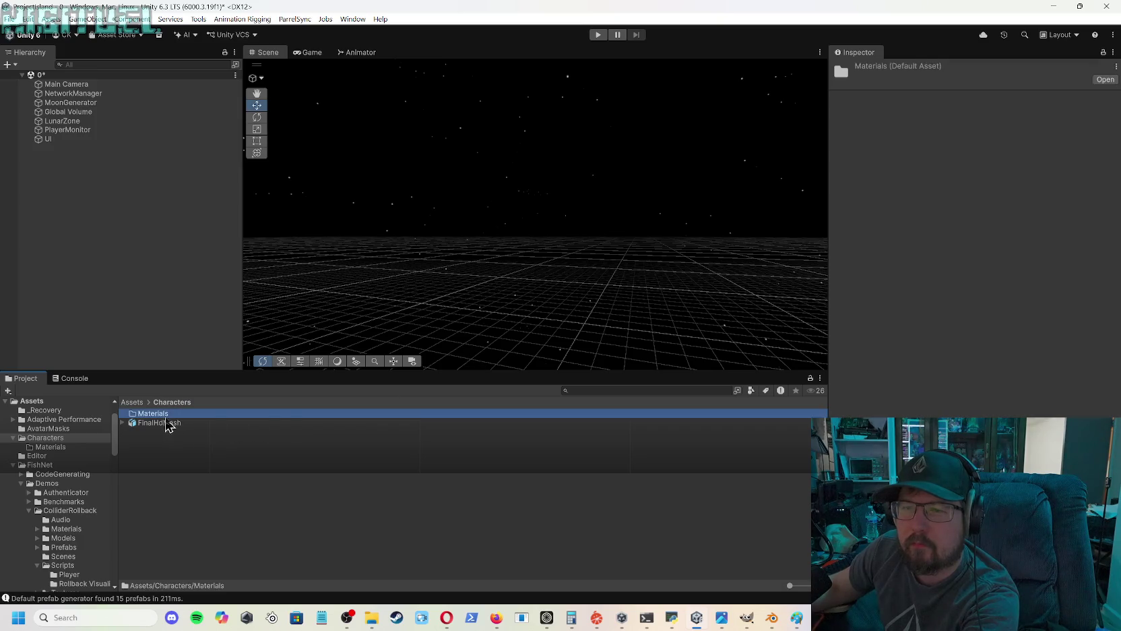
key(Delete)
click(571, 329)
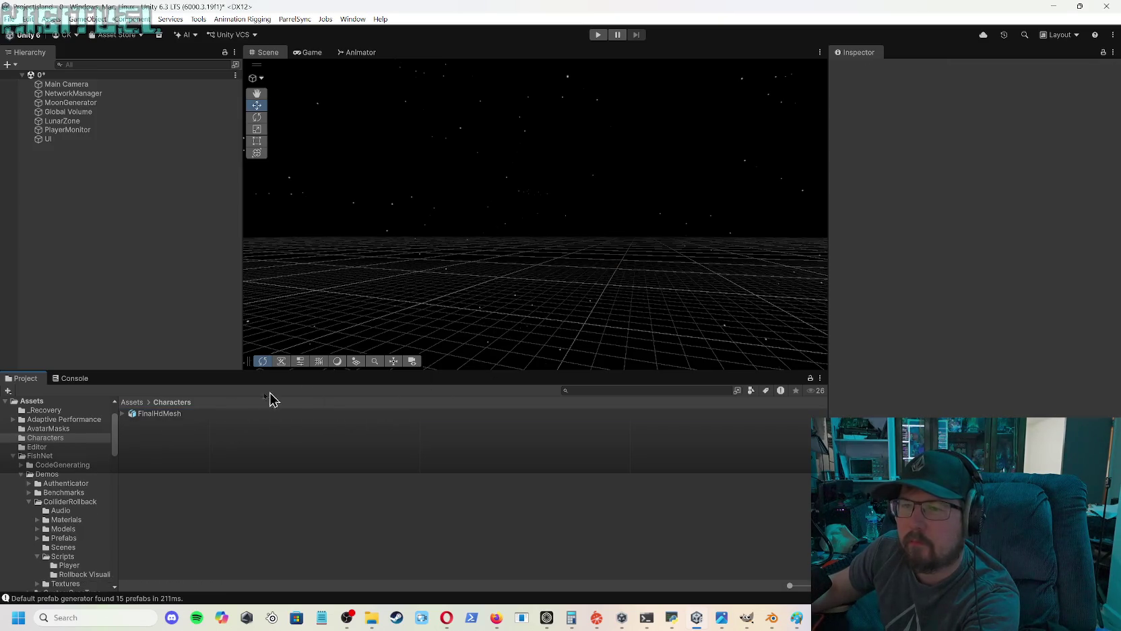
click(153, 413)
key(Delete)
click(559, 329)
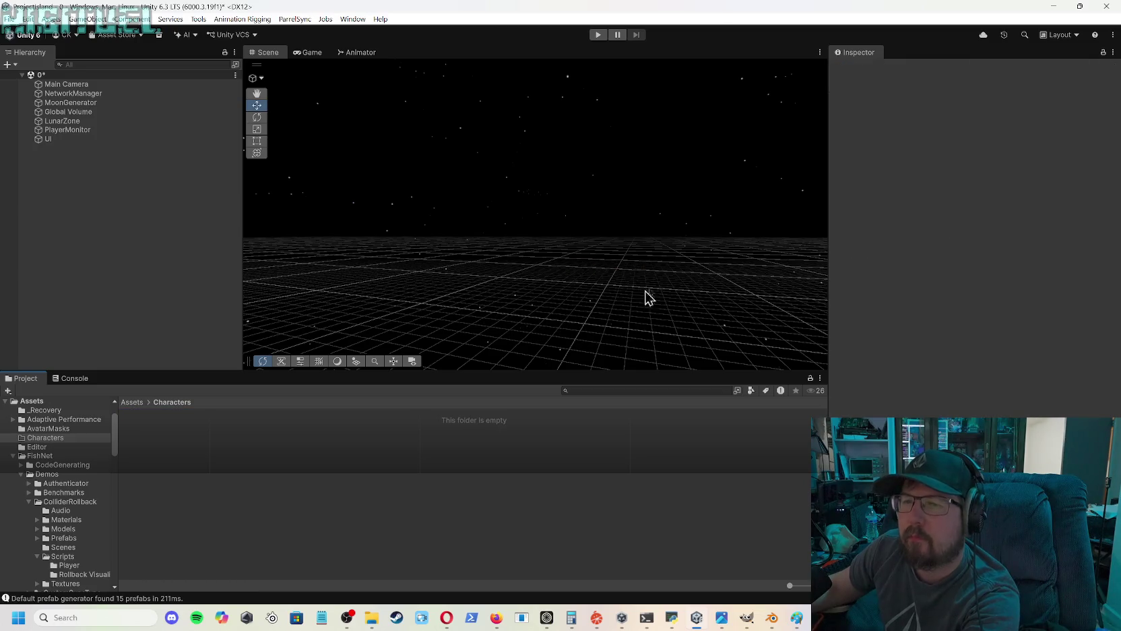
click(1052, 8)
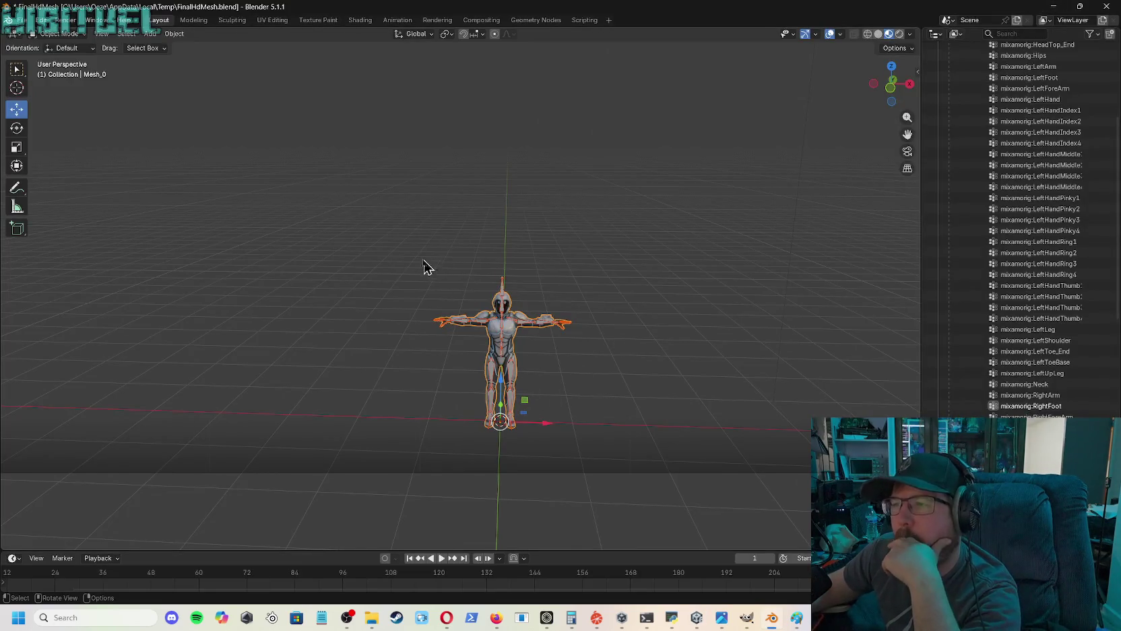
- Start a new FBX export with path mode Copy and embedded textures
click(27, 23)
mouse_move(48, 180)
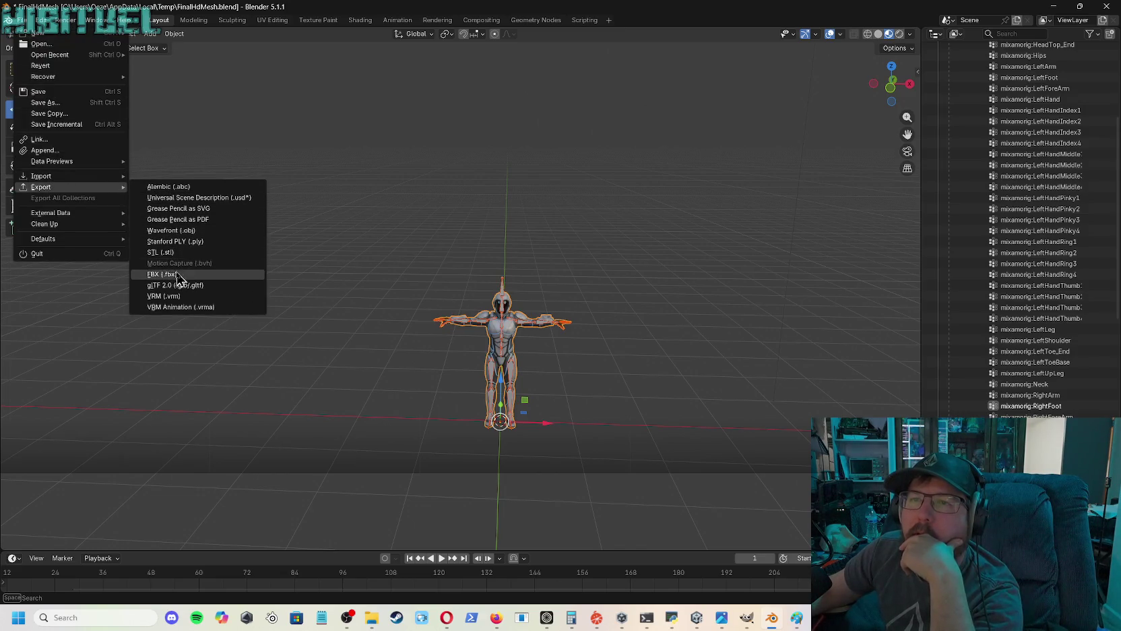
click(176, 275)
click(675, 243)
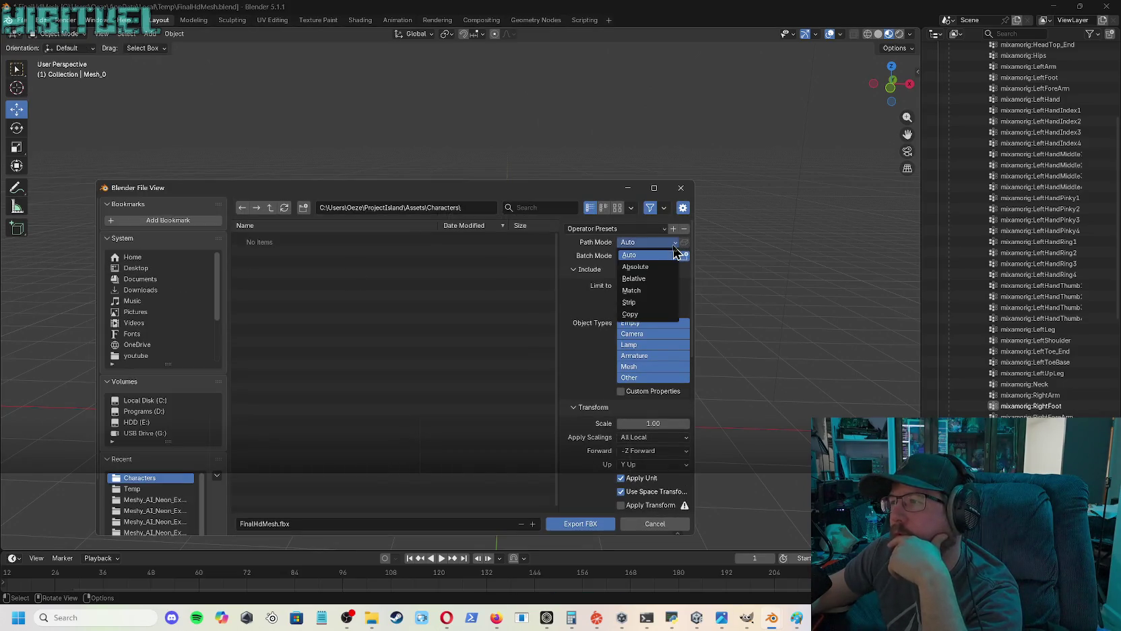
click(647, 313)
click(684, 242)
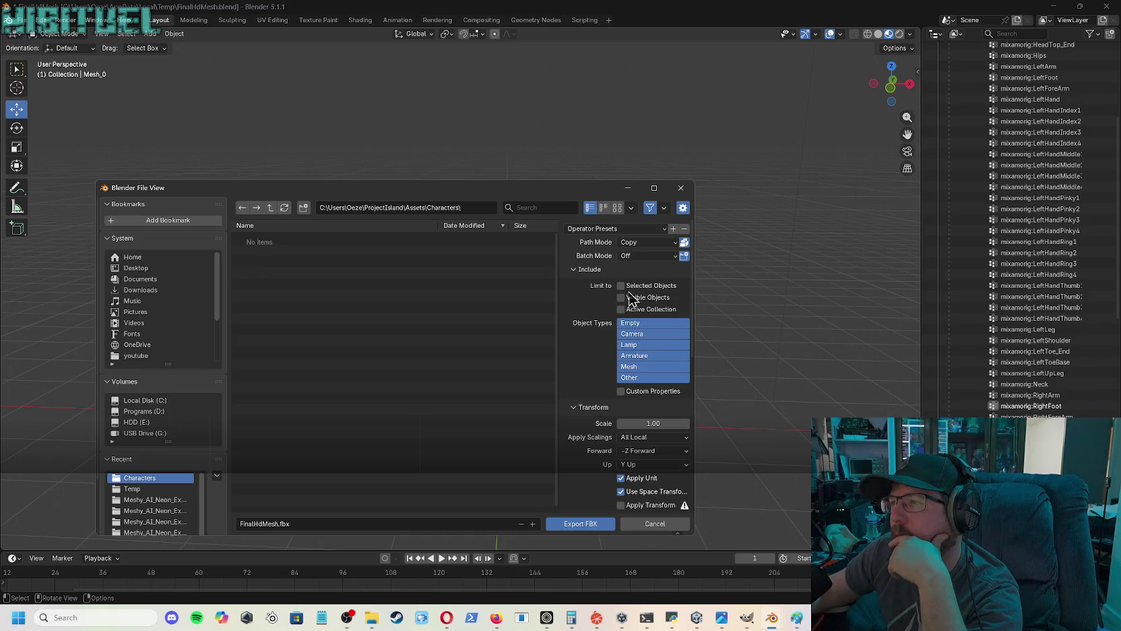
- Export only selected Armature and Mesh objects with sRGB vertex colours as FinalHdMesh.fbx
right_click(636, 330)
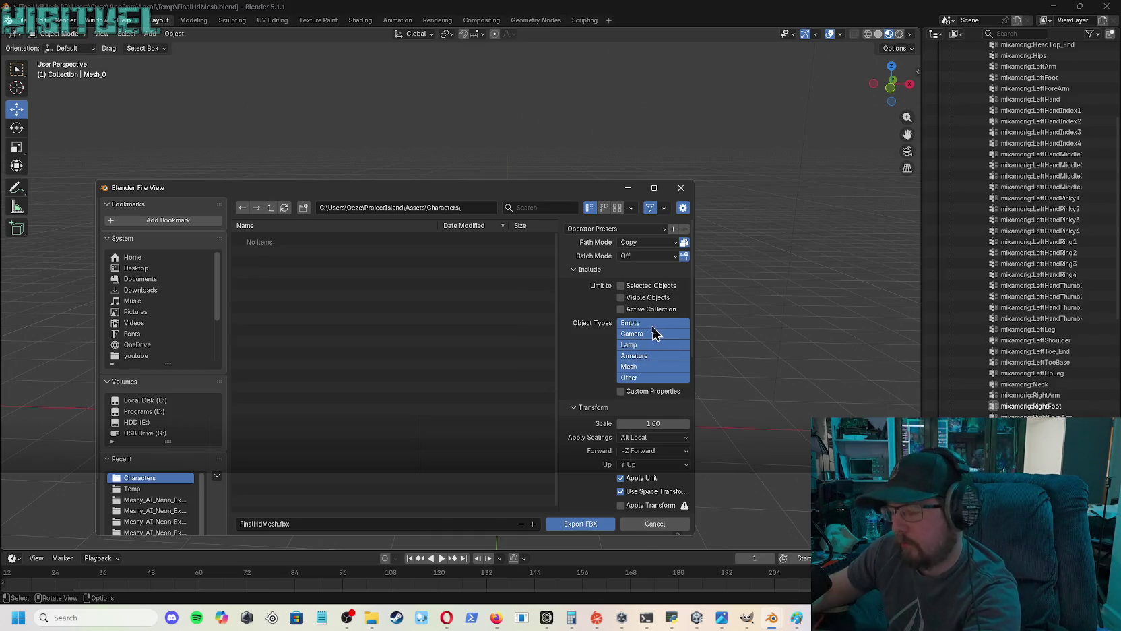
click(632, 323)
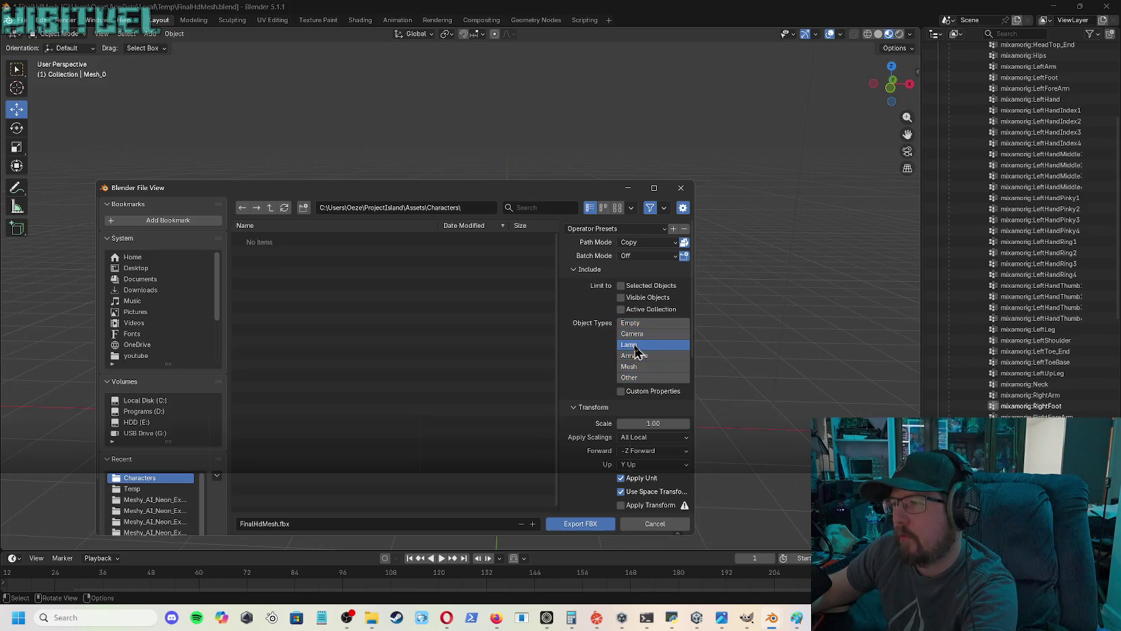
click(634, 355)
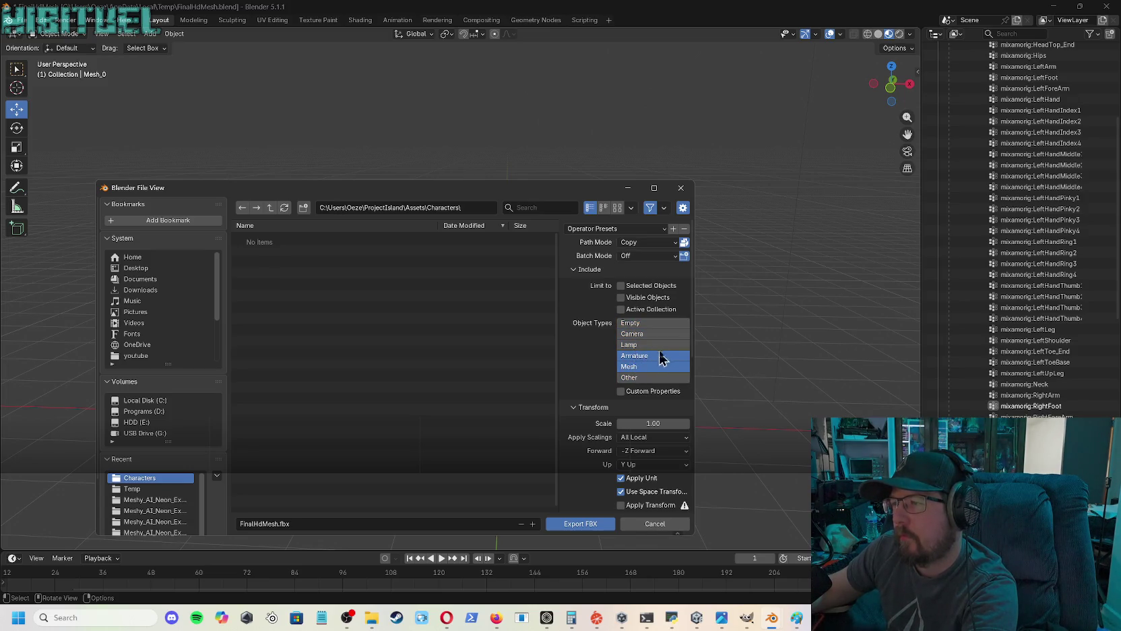
scroll(661, 361, down, 6)
scroll(651, 424, down, 3)
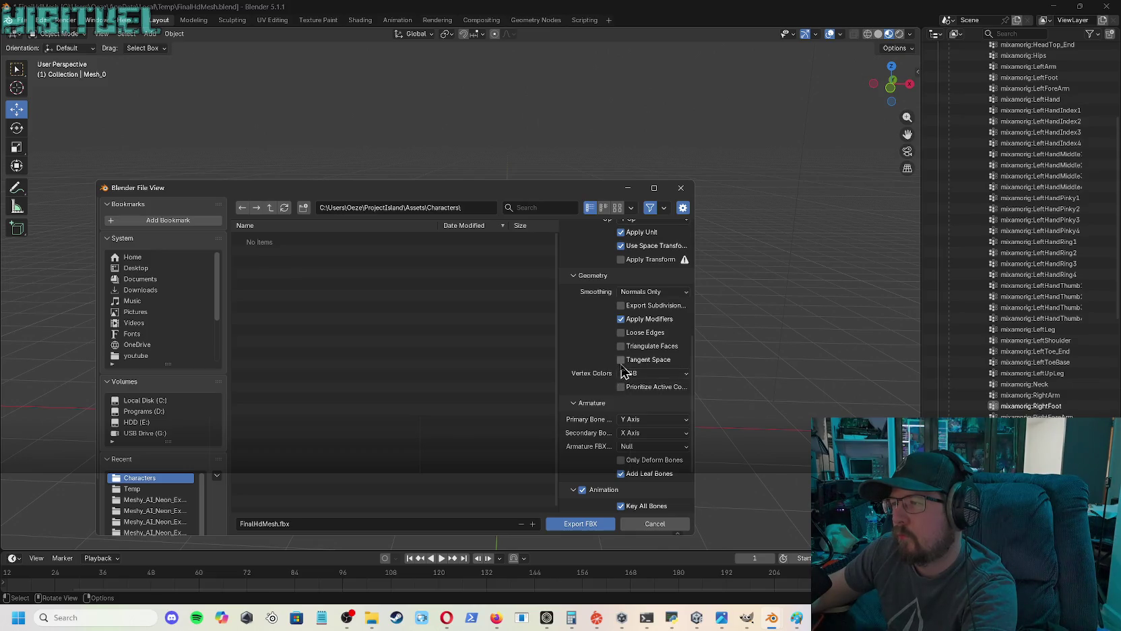
click(683, 376)
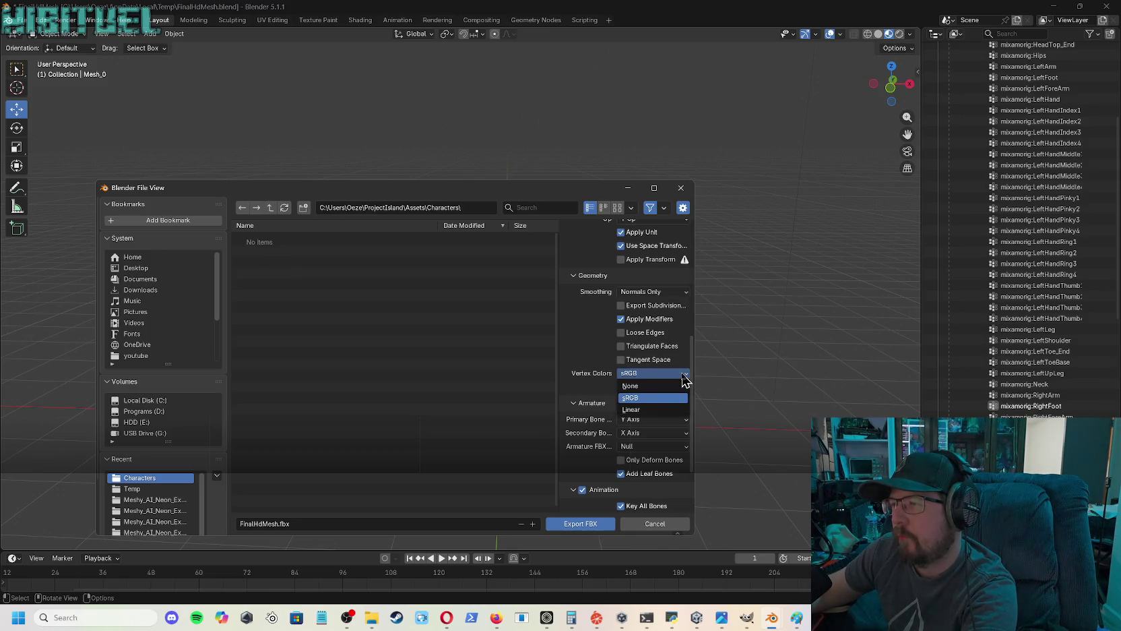
click(651, 402)
scroll(636, 398, down, 3)
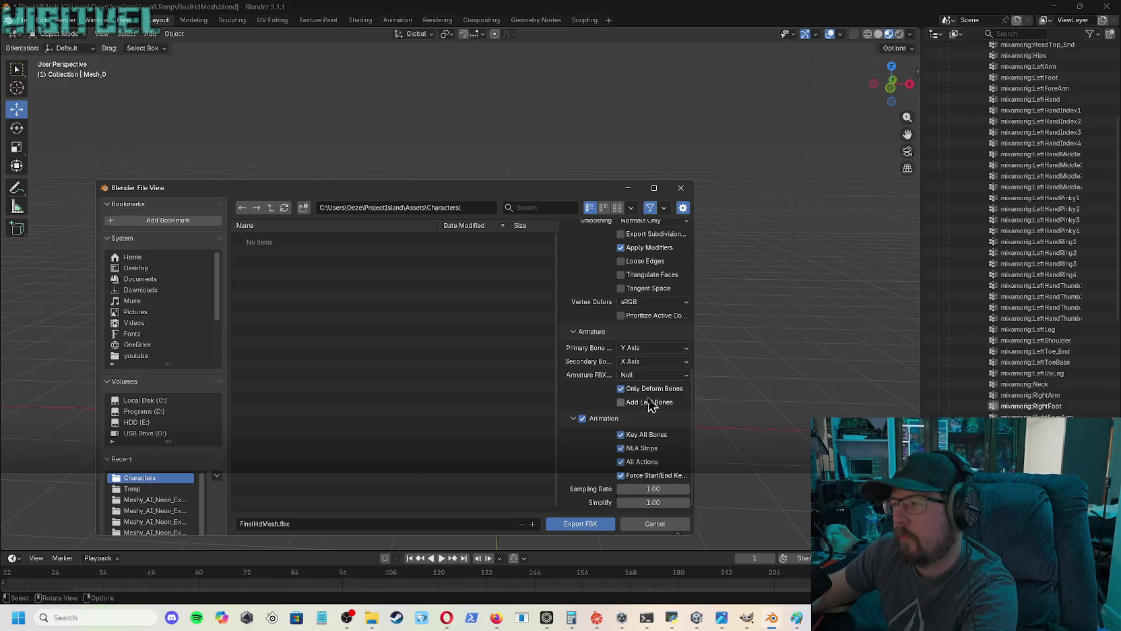
scroll(650, 405, up, 12)
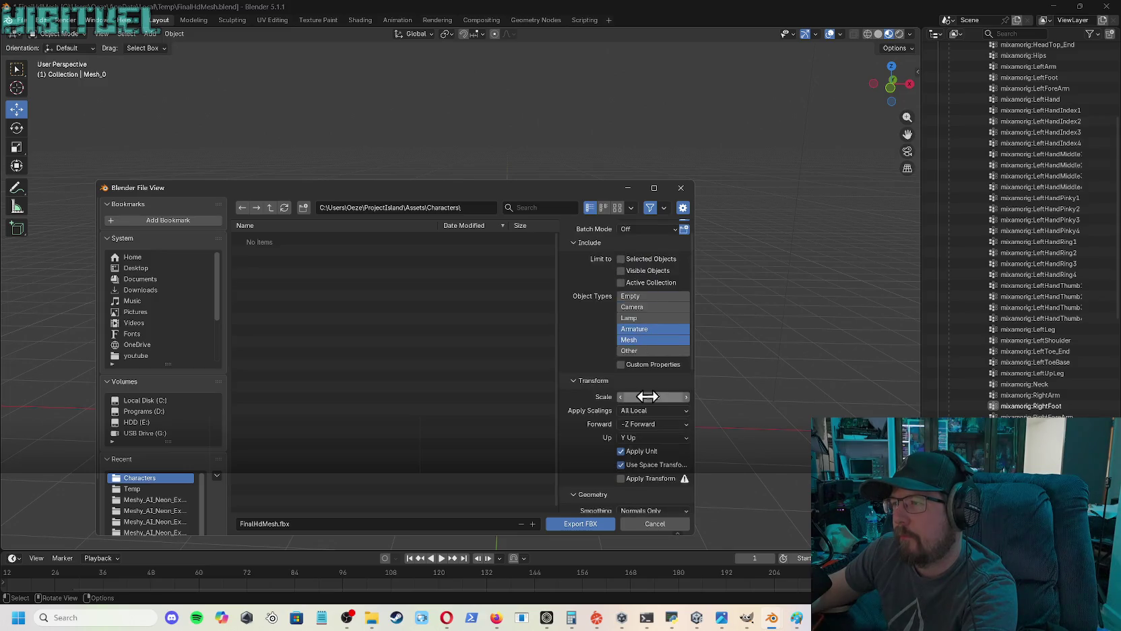
scroll(647, 396, up, 1)
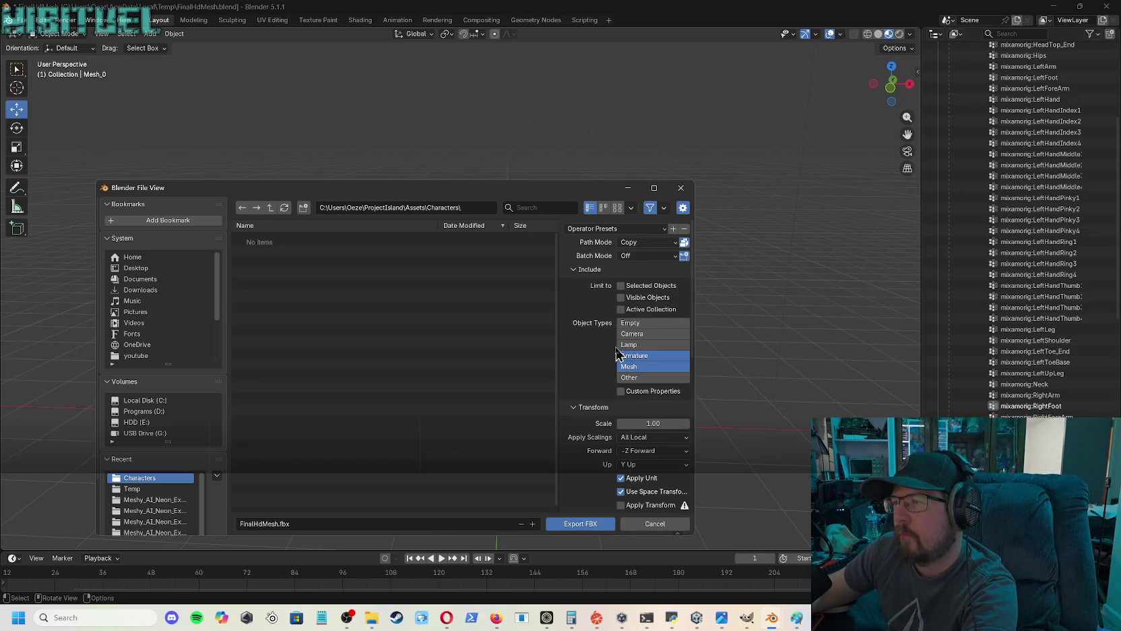
click(623, 287)
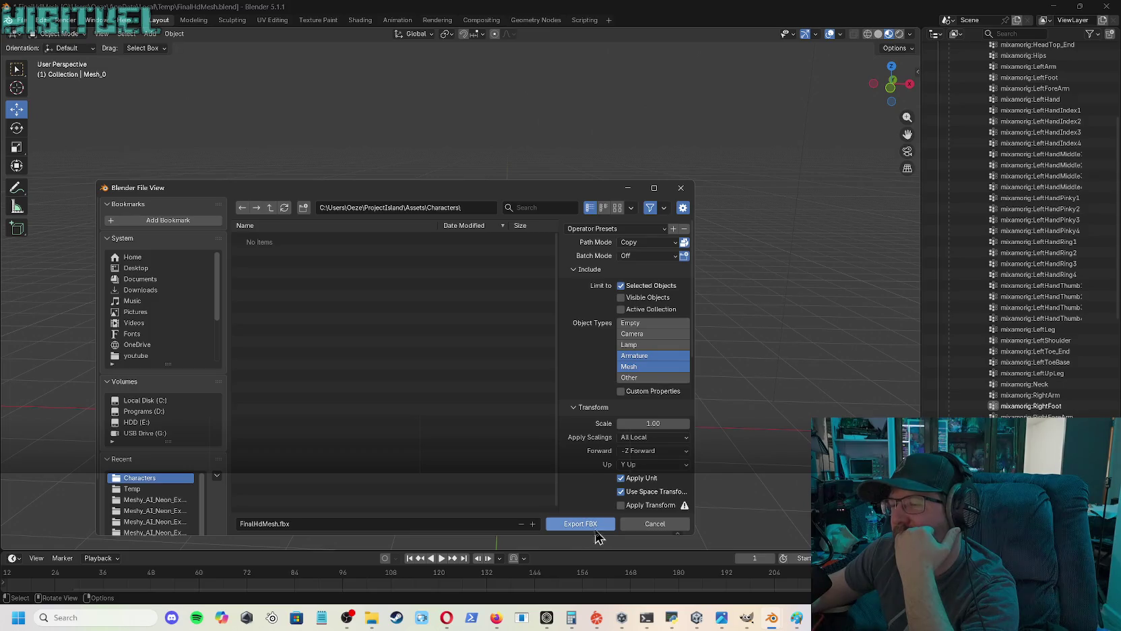
click(597, 526)
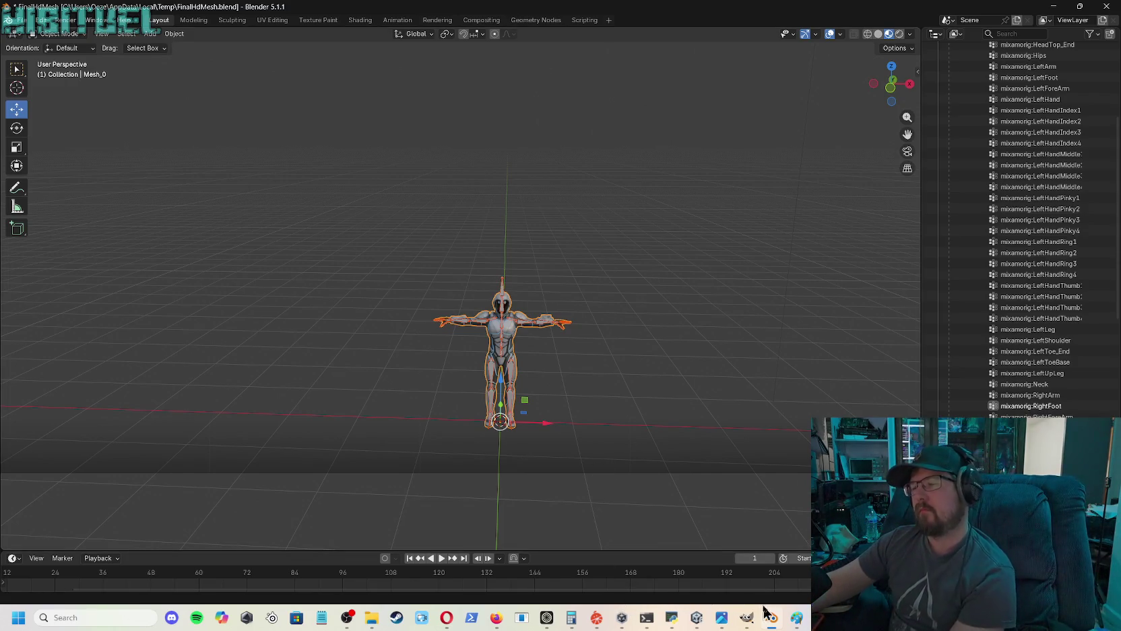
- In Unity, expand FinalHdMesh and check its Ch15_body1 and Material.005 materials
mouse_move(499, 618)
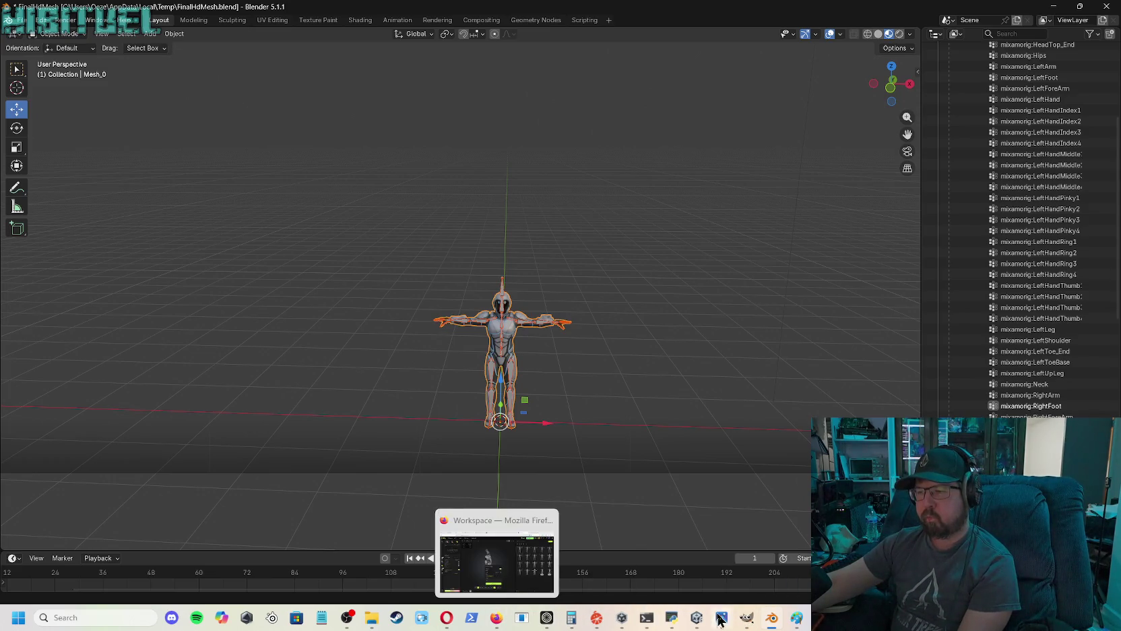
click(658, 581)
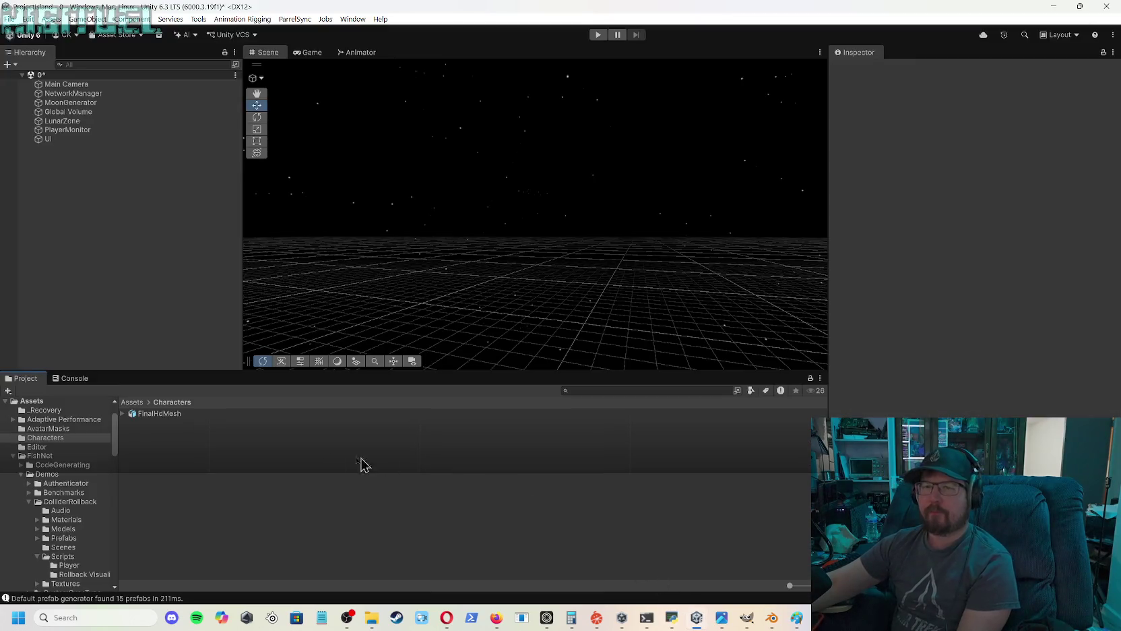
click(122, 413)
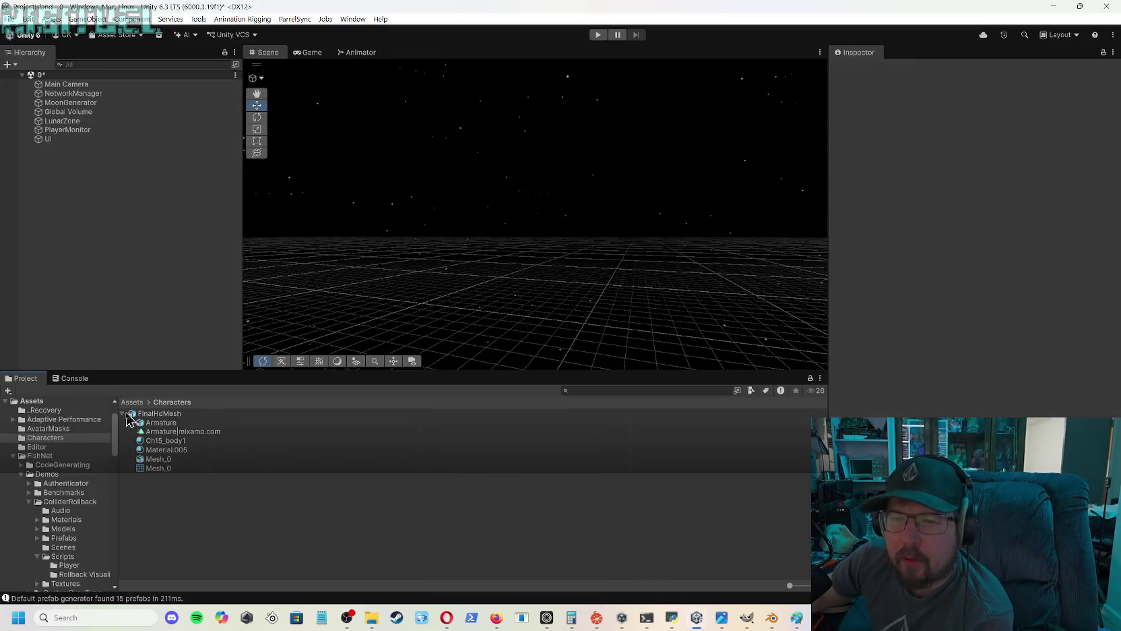
click(173, 443)
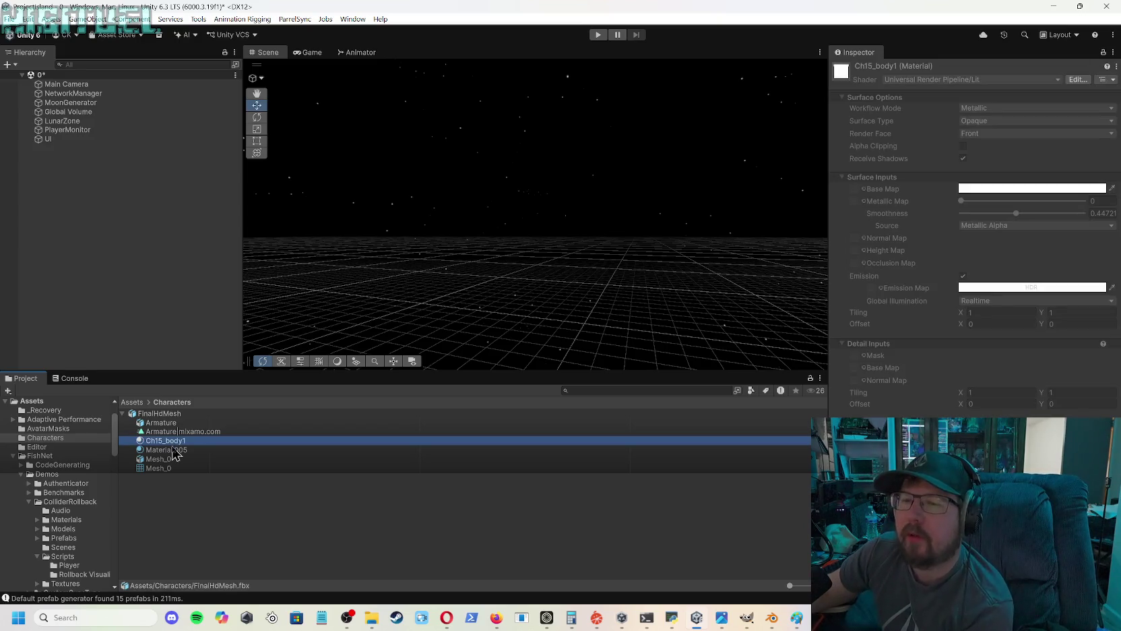
click(173, 450)
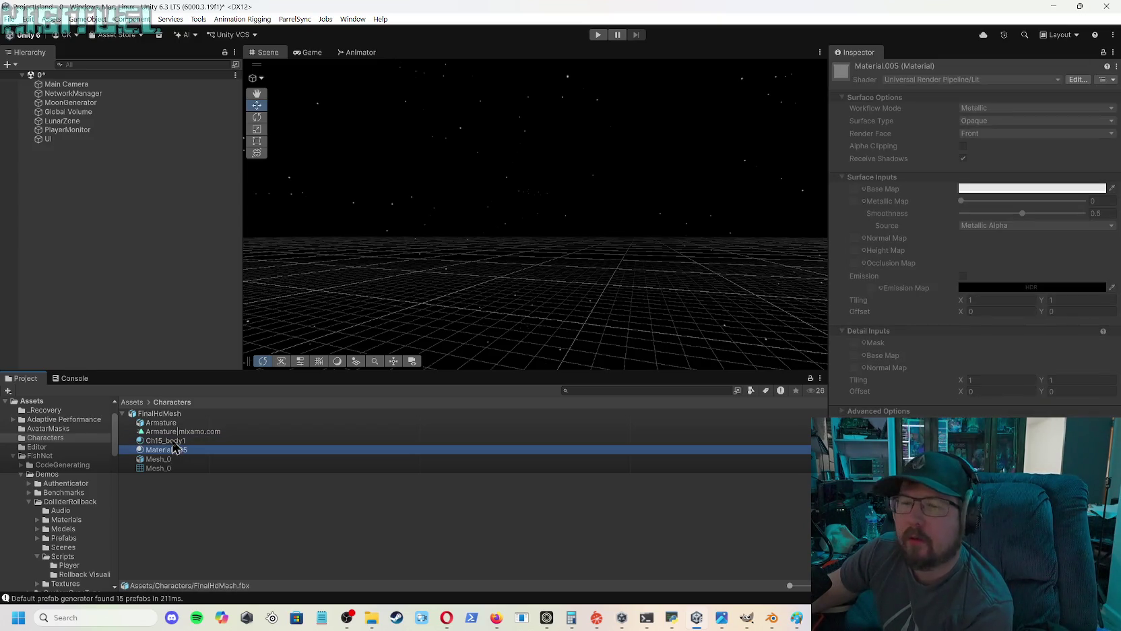
click(174, 442)
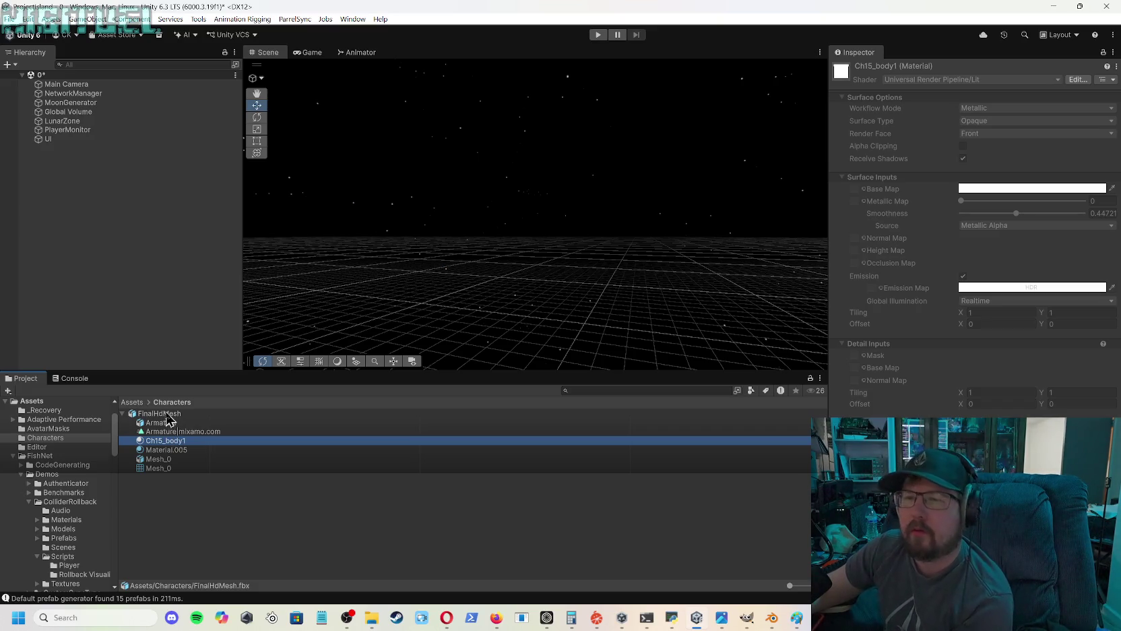
- Open FinalHdMesh's Rig import settings and its Animation Type choices
click(169, 414)
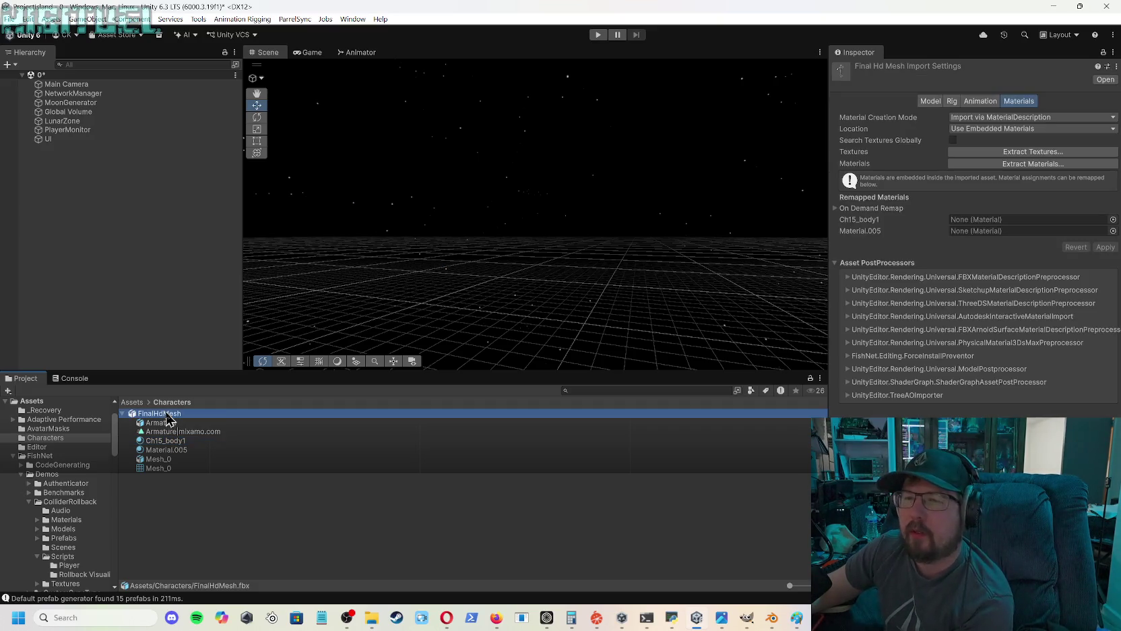
click(952, 101)
click(970, 118)
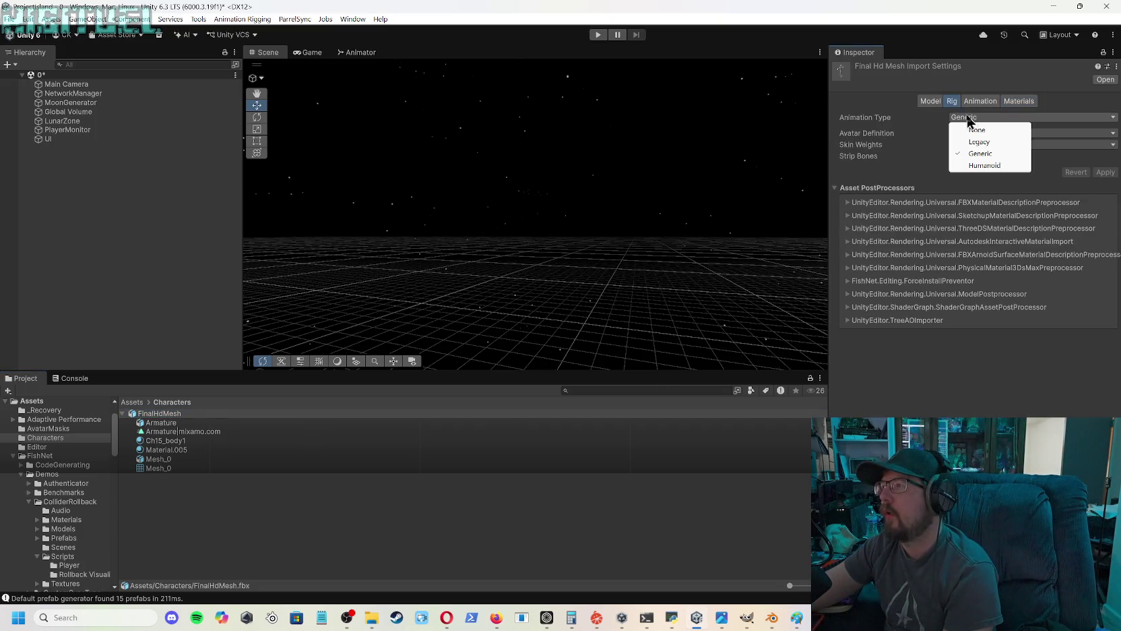
- Apply a Humanoid rig to FinalHdMesh with the avatar created from this model
click(981, 166)
click(996, 133)
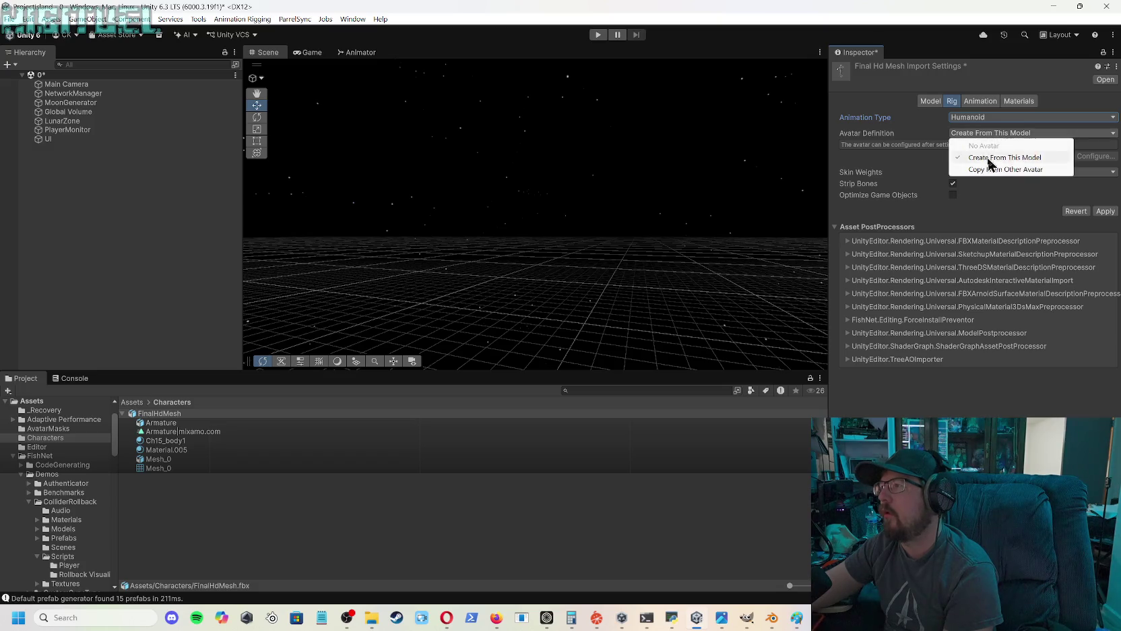
click(1007, 160)
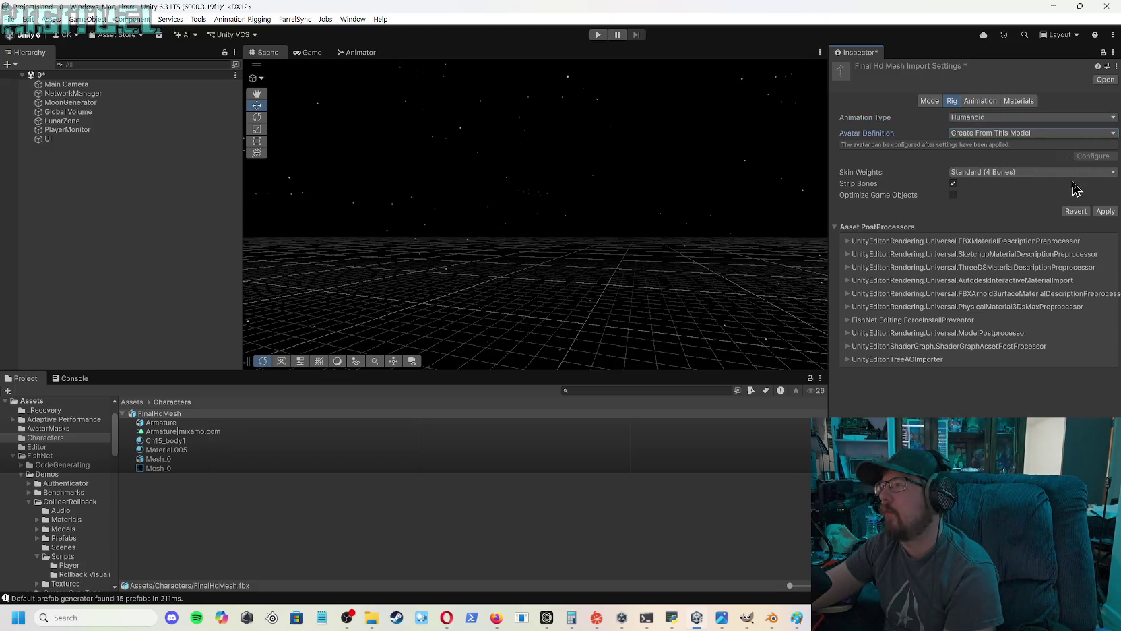
click(1106, 212)
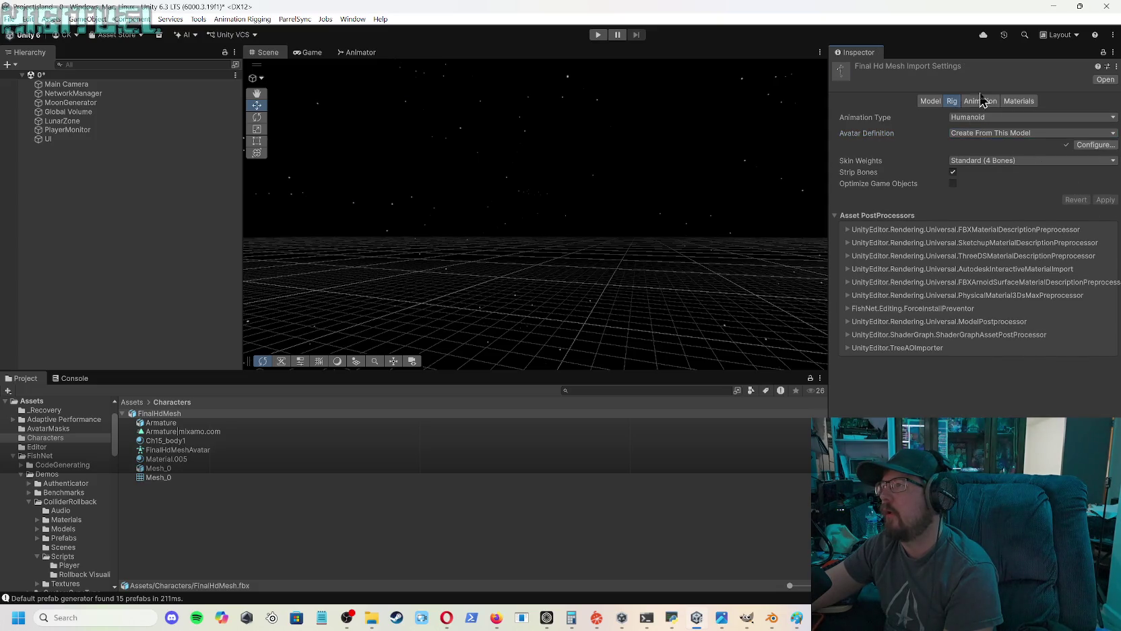
click(1018, 101)
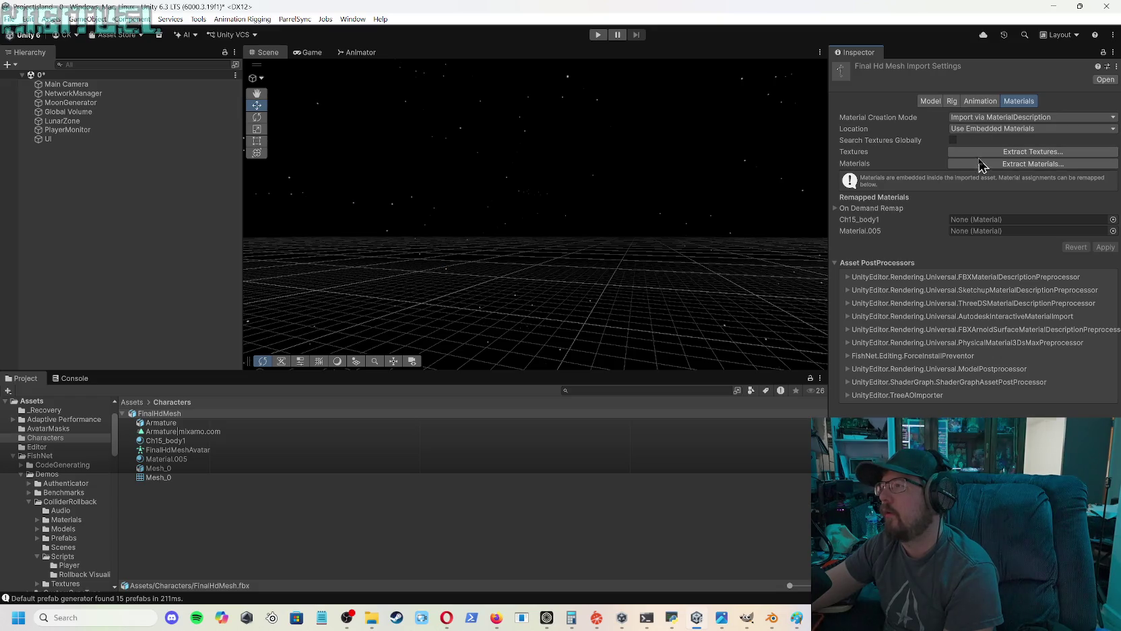
- Apply Use External Materials (Legacy), model-based material naming and Recursive-Up search to FinalHdMesh
click(1017, 132)
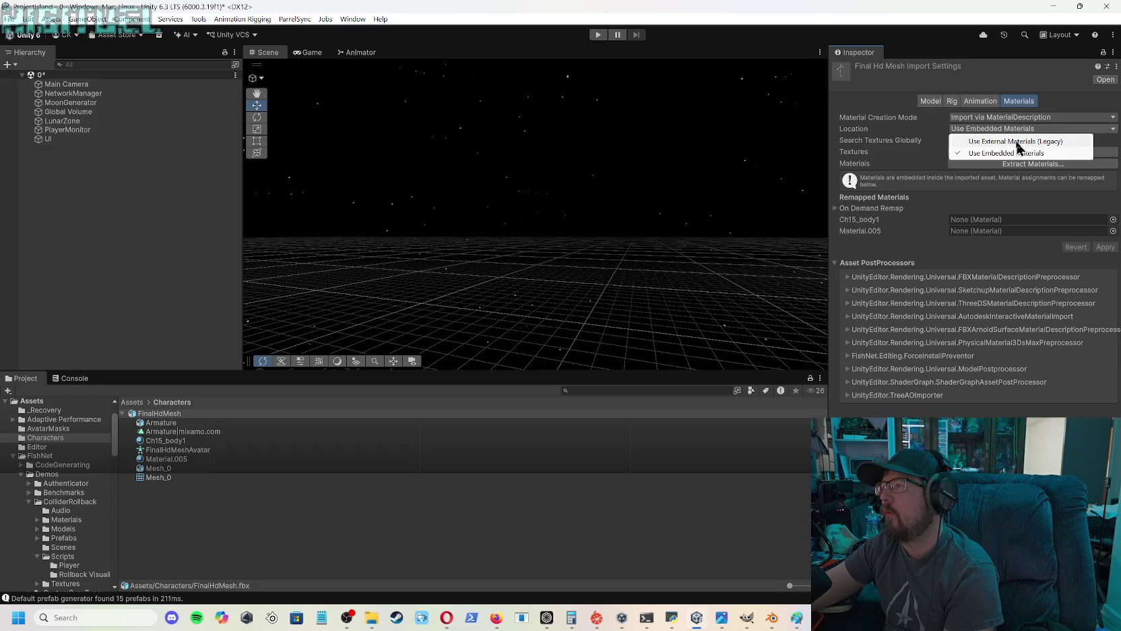
click(938, 143)
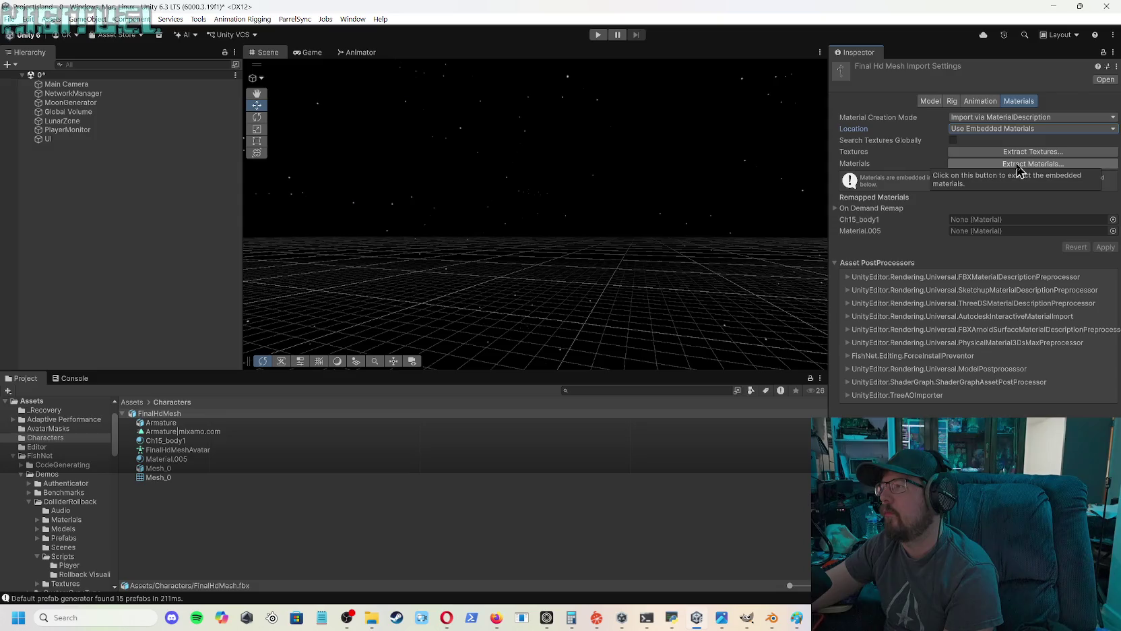
click(1021, 152)
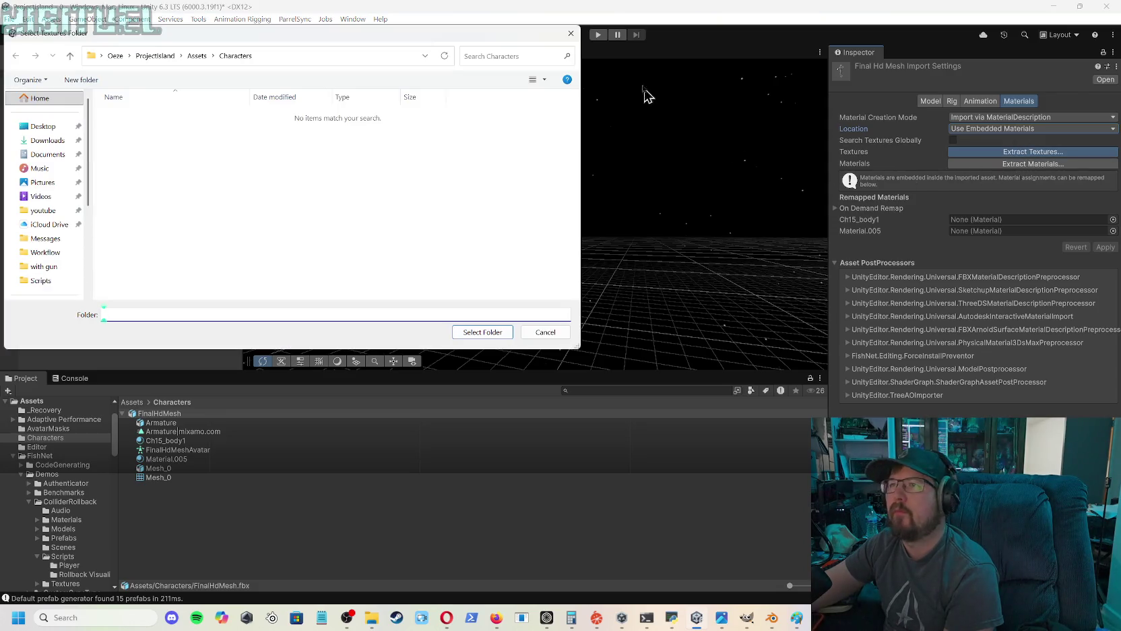
click(570, 34)
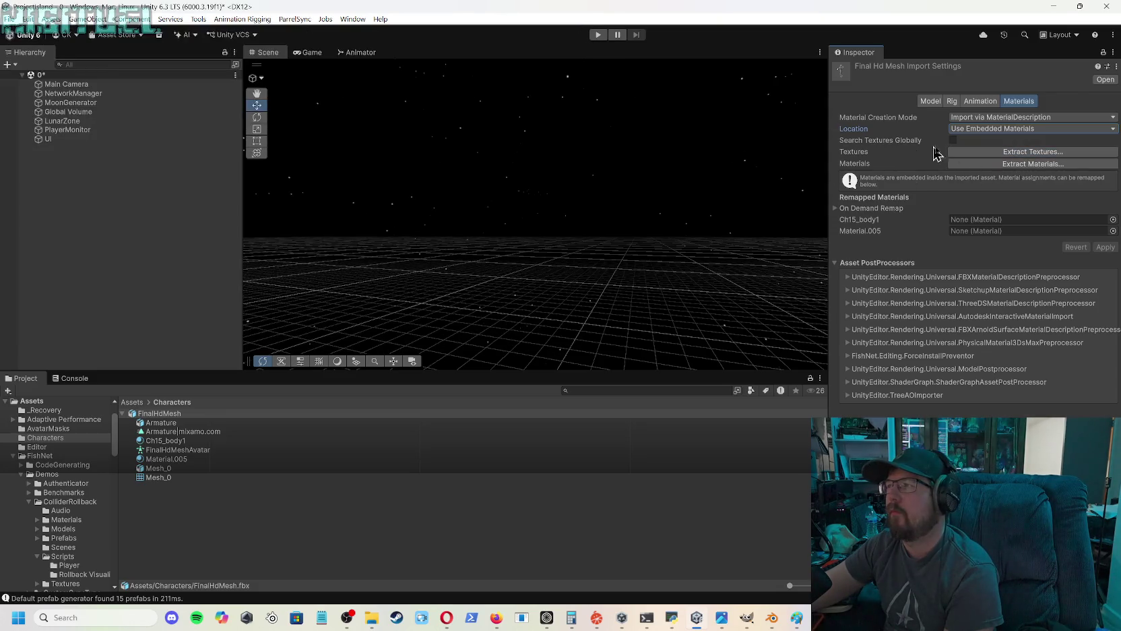
click(1017, 128)
click(1014, 141)
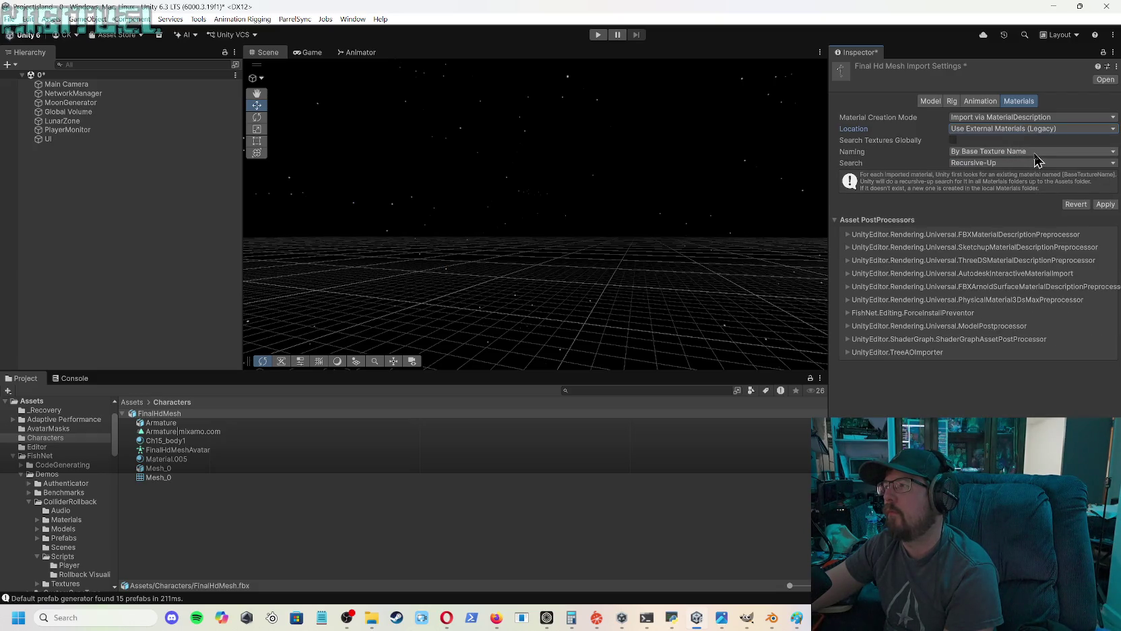
click(1036, 153)
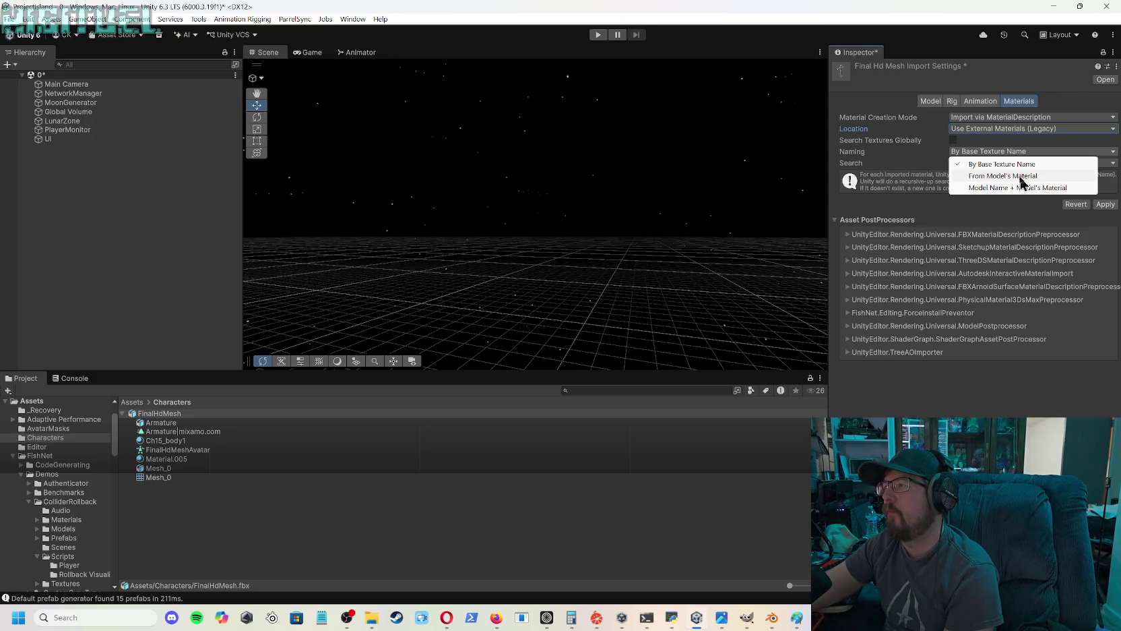
click(1021, 176)
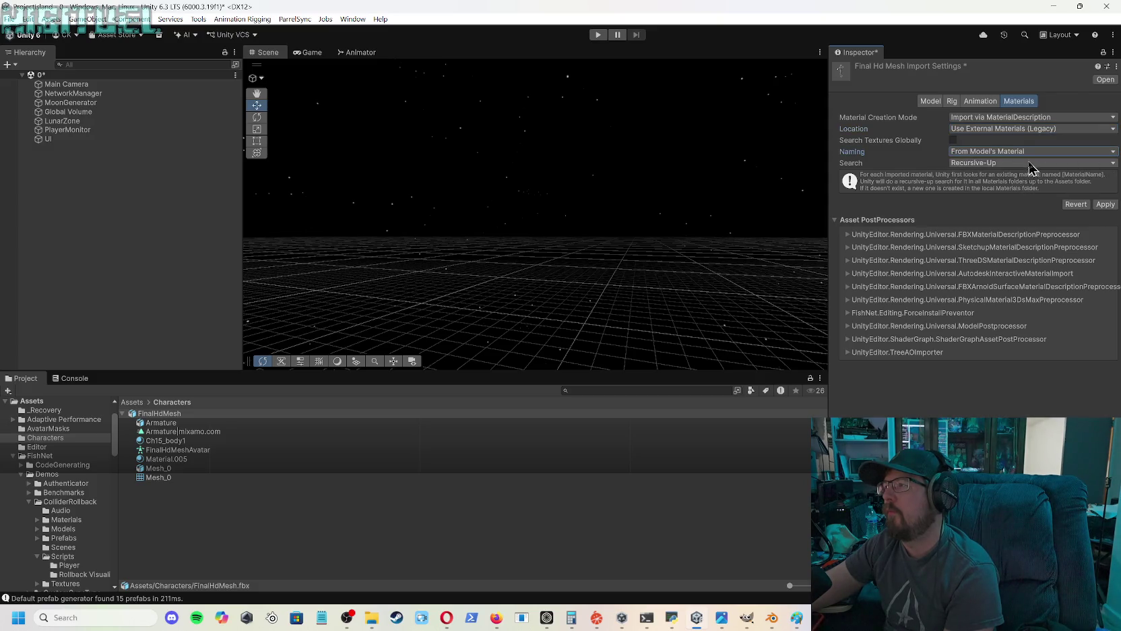
click(1029, 163)
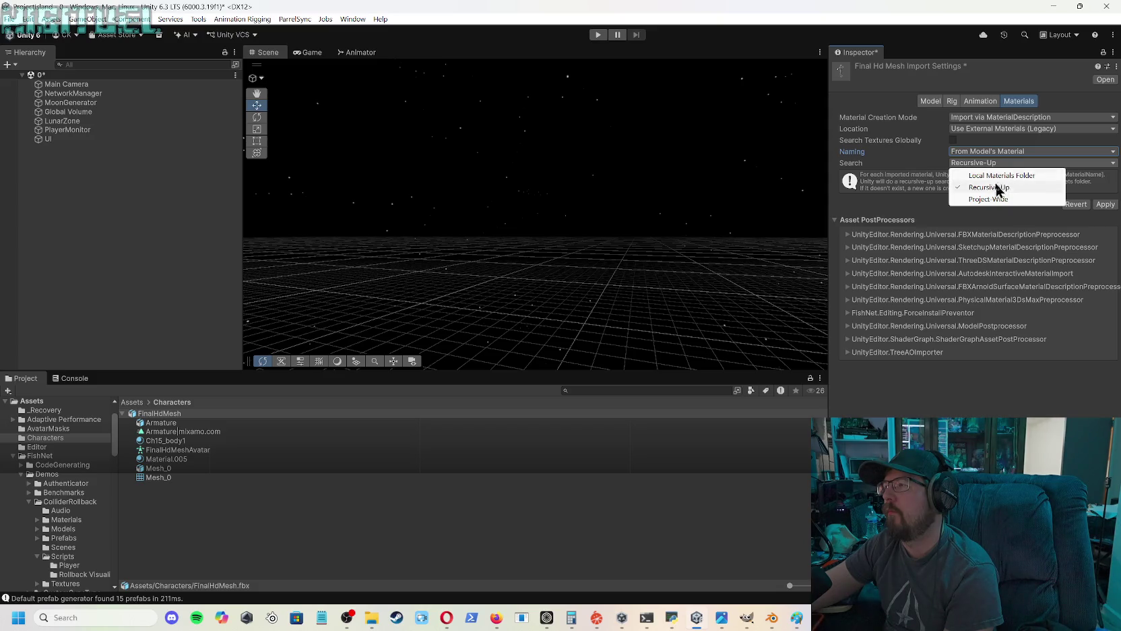
click(918, 167)
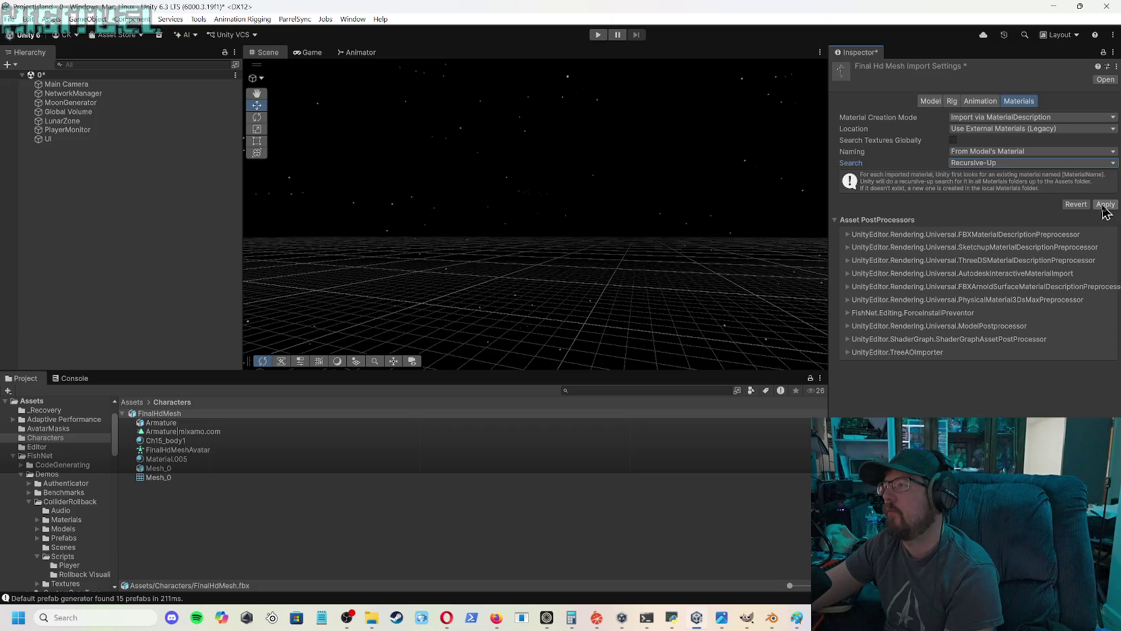
click(1103, 207)
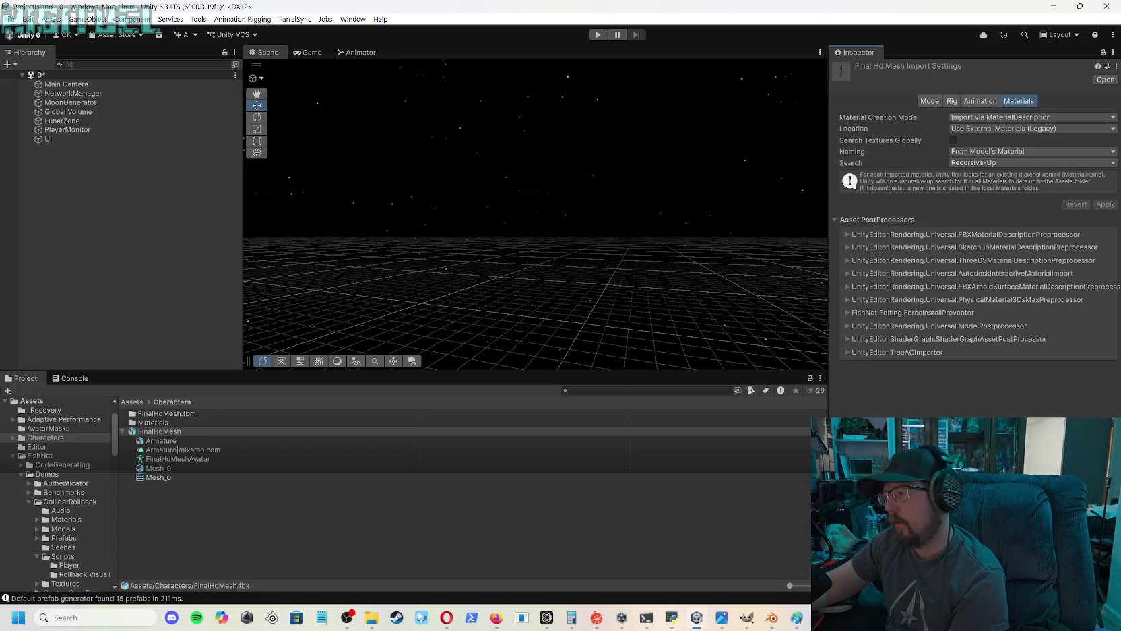
- Go to Assets/Prefabs and open the Player 1 prefab in prefab mode
click(168, 431)
click(169, 431)
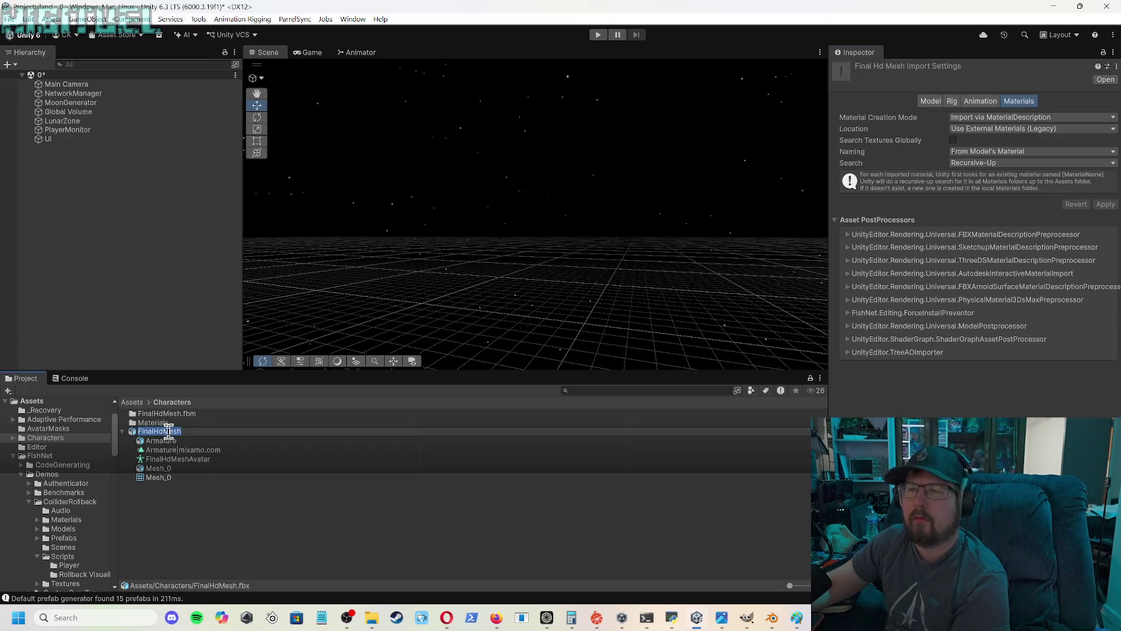
click(325, 426)
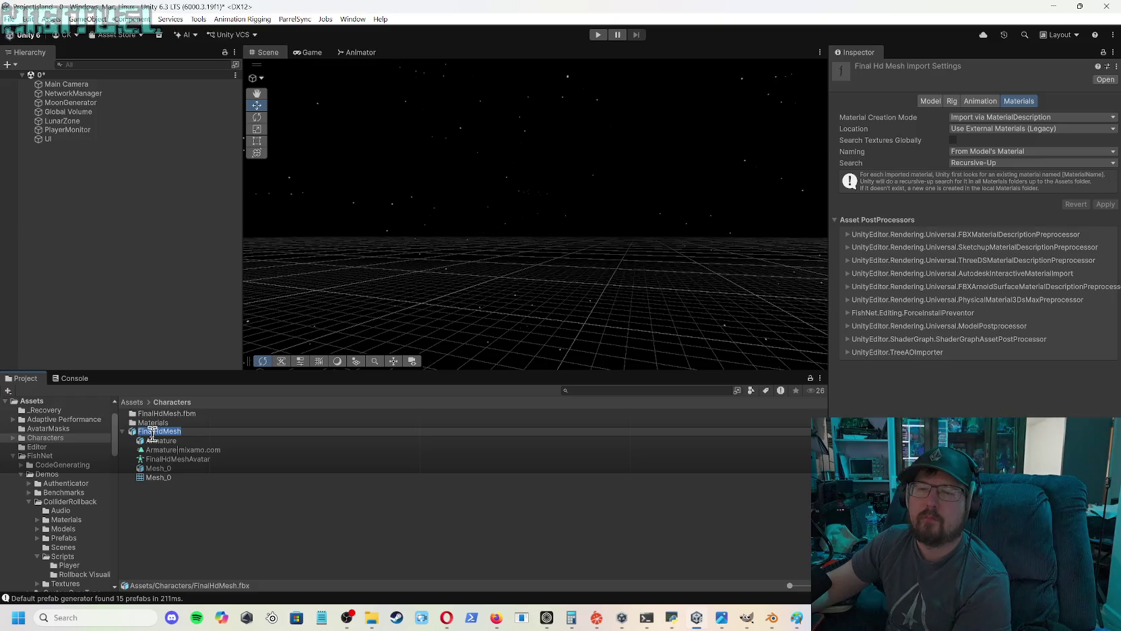
click(306, 56)
click(283, 53)
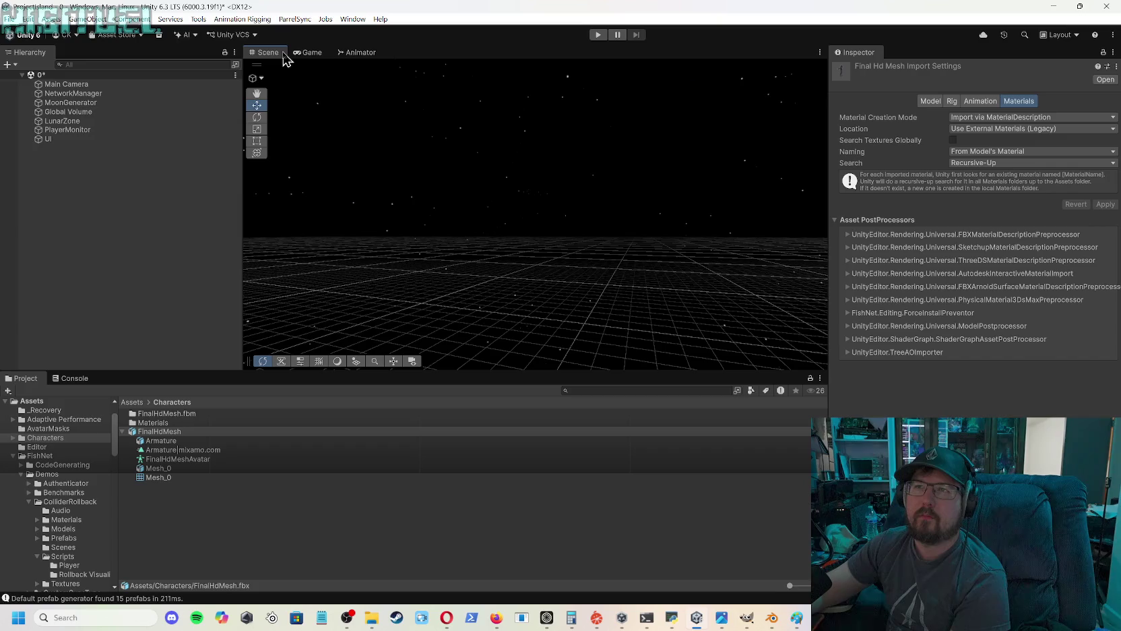
click(138, 404)
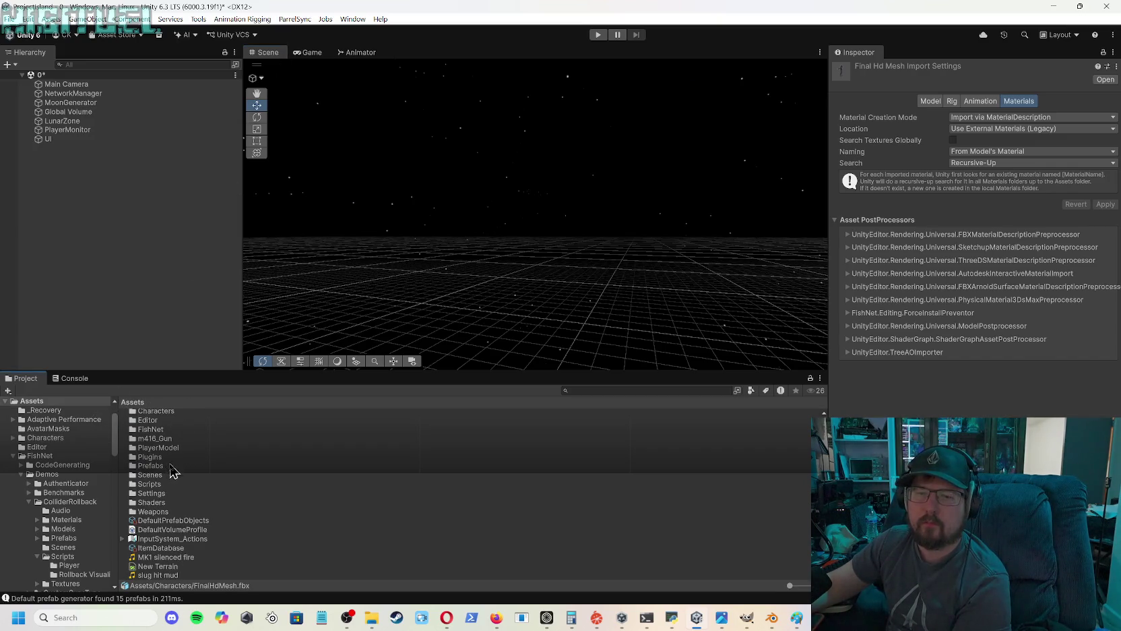
scroll(176, 492, up, 2)
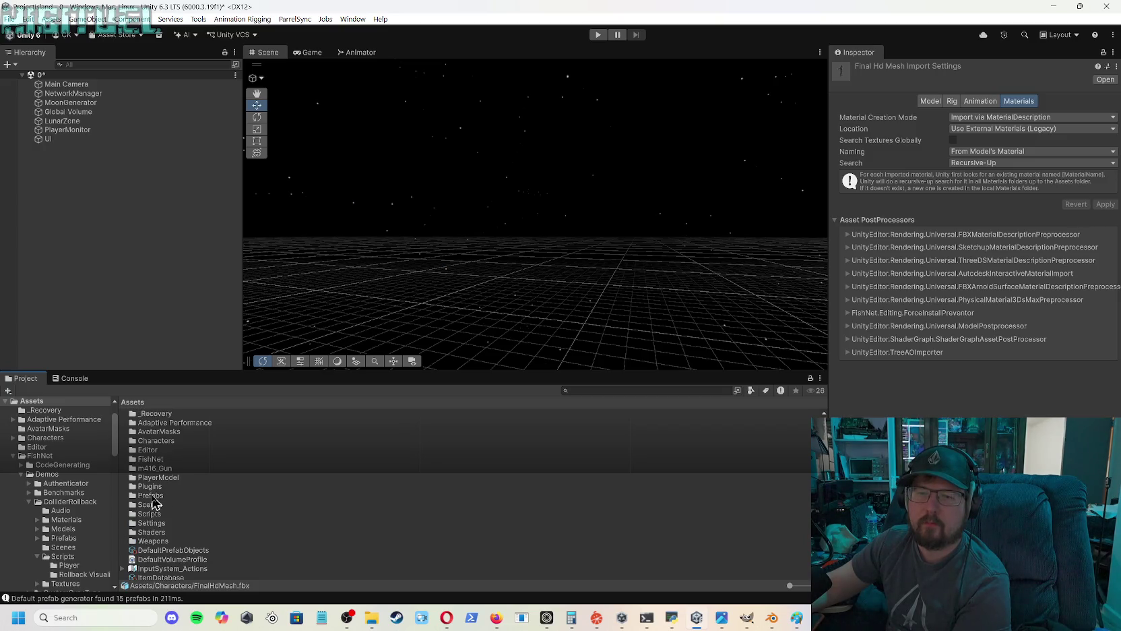
double_click(152, 497)
double_click(155, 424)
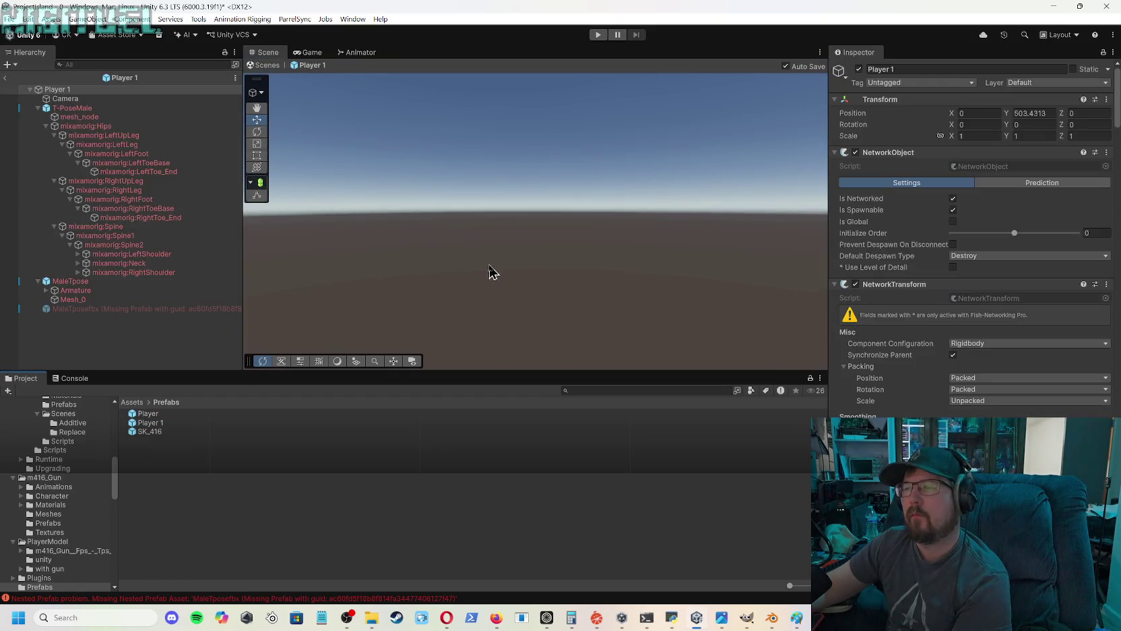
- Drag the FinalHdMesh model from Assets/Characters into the Player 1 prefab's scene
click(70, 109)
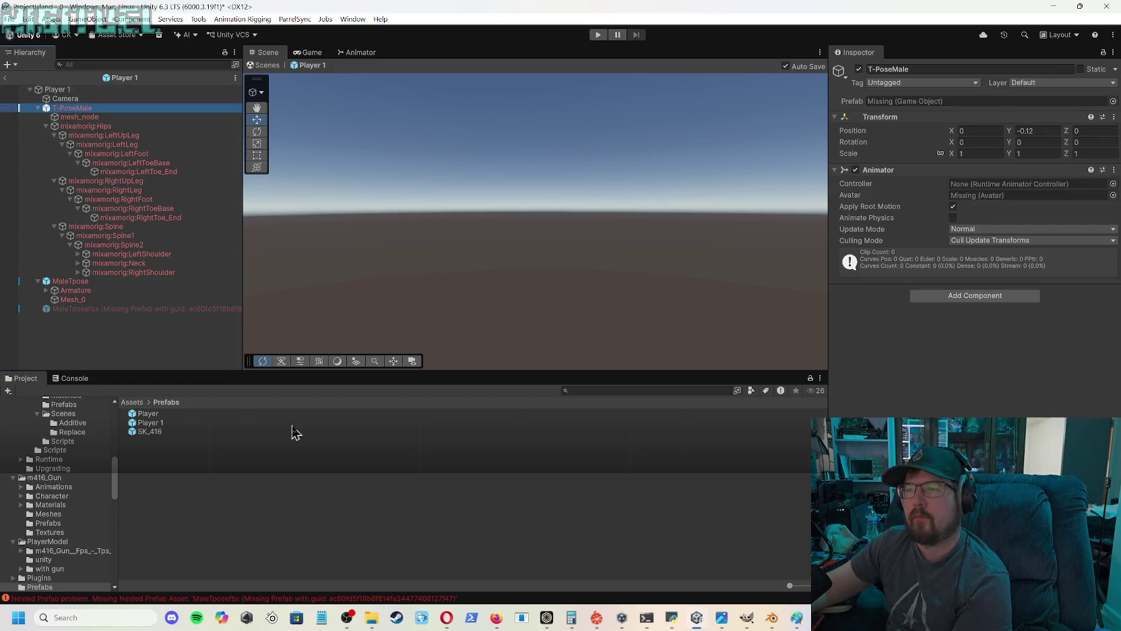
click(132, 403)
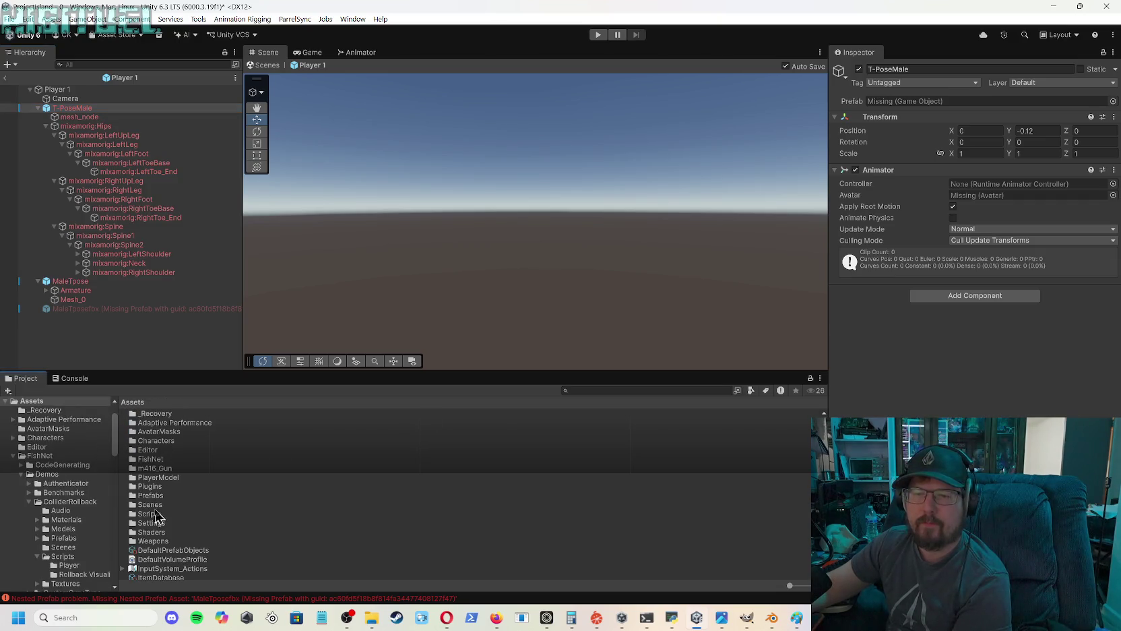
click(157, 505)
click(158, 514)
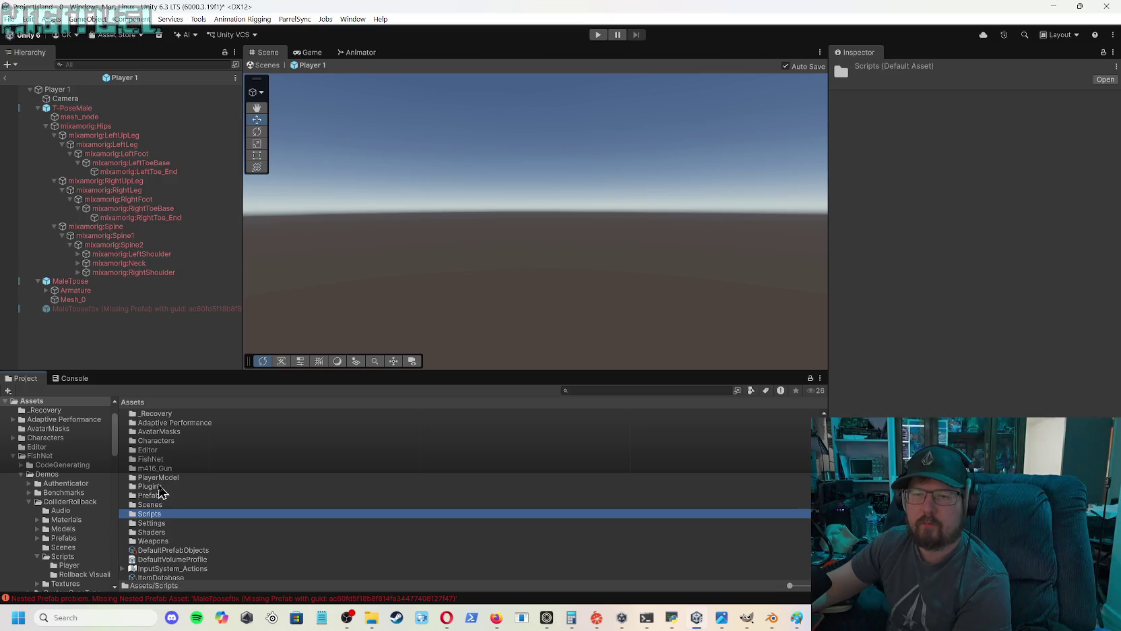
double_click(159, 440)
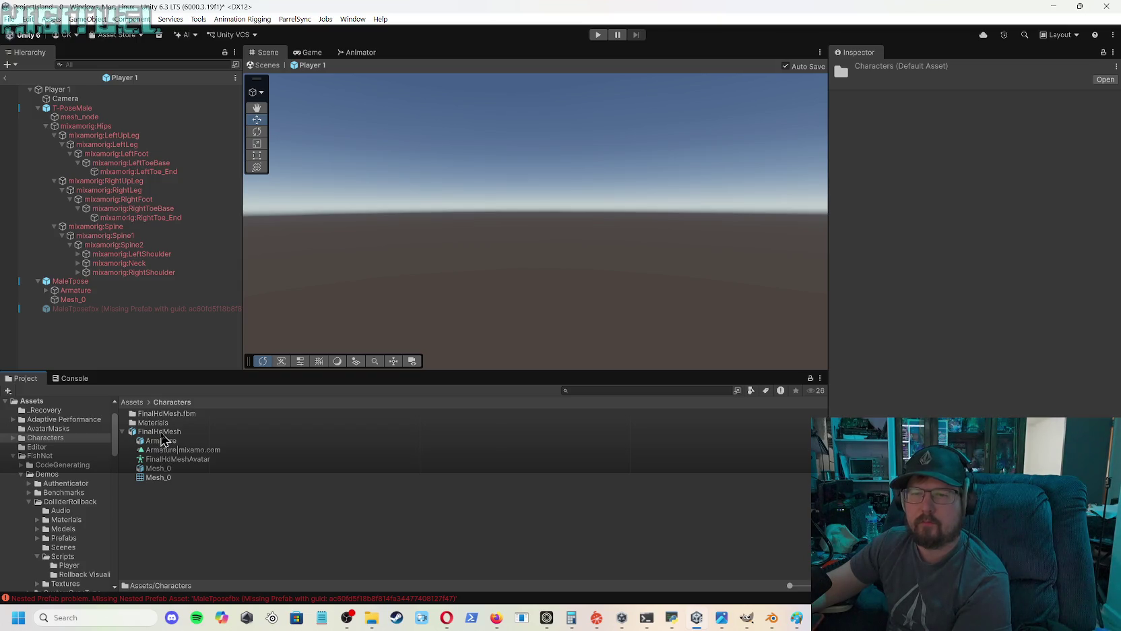
mouse_move(161, 432)
mouse_down()
mouse_move(200, 355)
mouse_move(321, 304)
mouse_move(498, 280)
mouse_move(510, 313)
mouse_up()
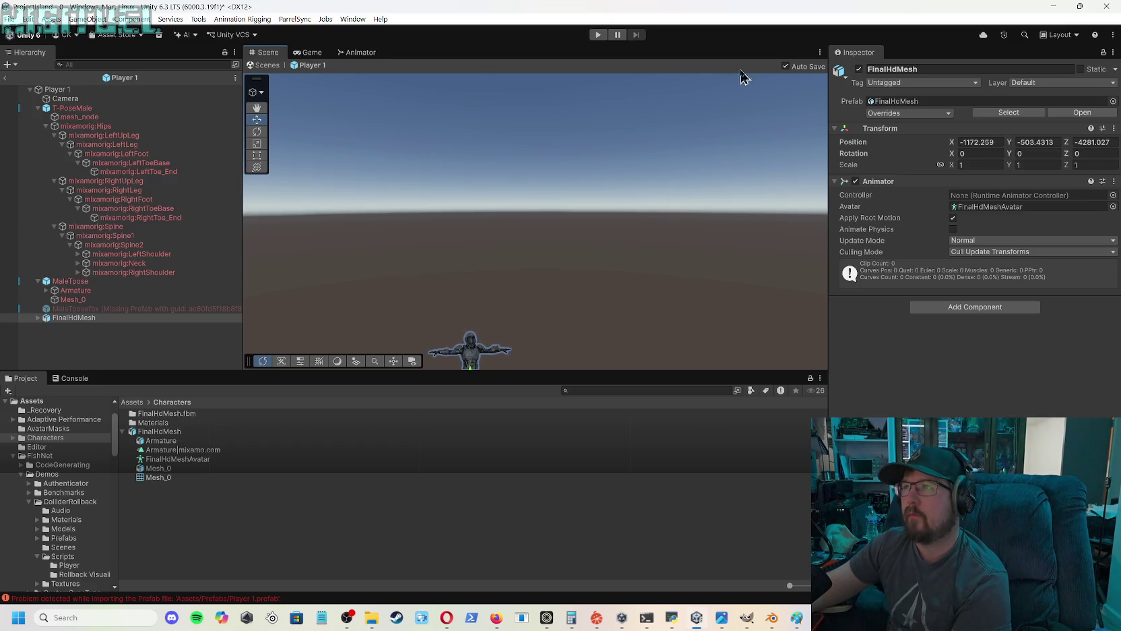
scroll(654, 233, up, 5)
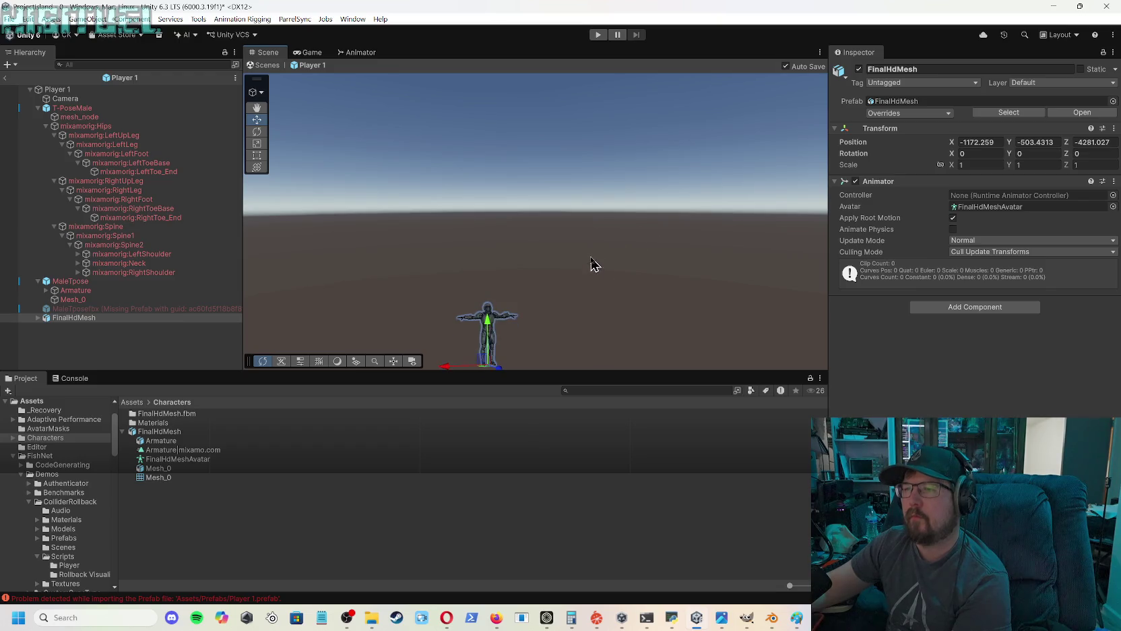
mouse_move(556, 249)
mouse_down()
mouse_move(515, 205)
mouse_move(538, 232)
mouse_move(539, 383)
mouse_move(568, 200)
mouse_move(581, 185)
mouse_move(688, 215)
mouse_move(731, 253)
mouse_move(651, 242)
mouse_move(631, 220)
mouse_move(541, 237)
mouse_move(648, 248)
mouse_move(538, 295)
mouse_move(600, 245)
mouse_move(692, 285)
mouse_move(713, 270)
mouse_up()
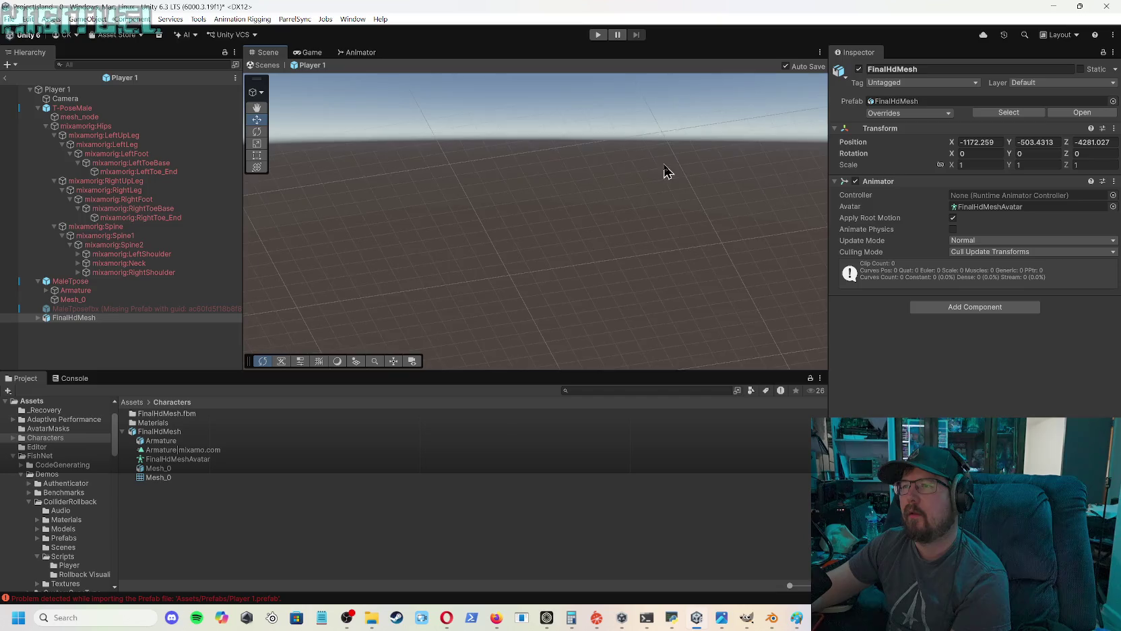
scroll(655, 189, up, 2)
scroll(709, 189, up, 3)
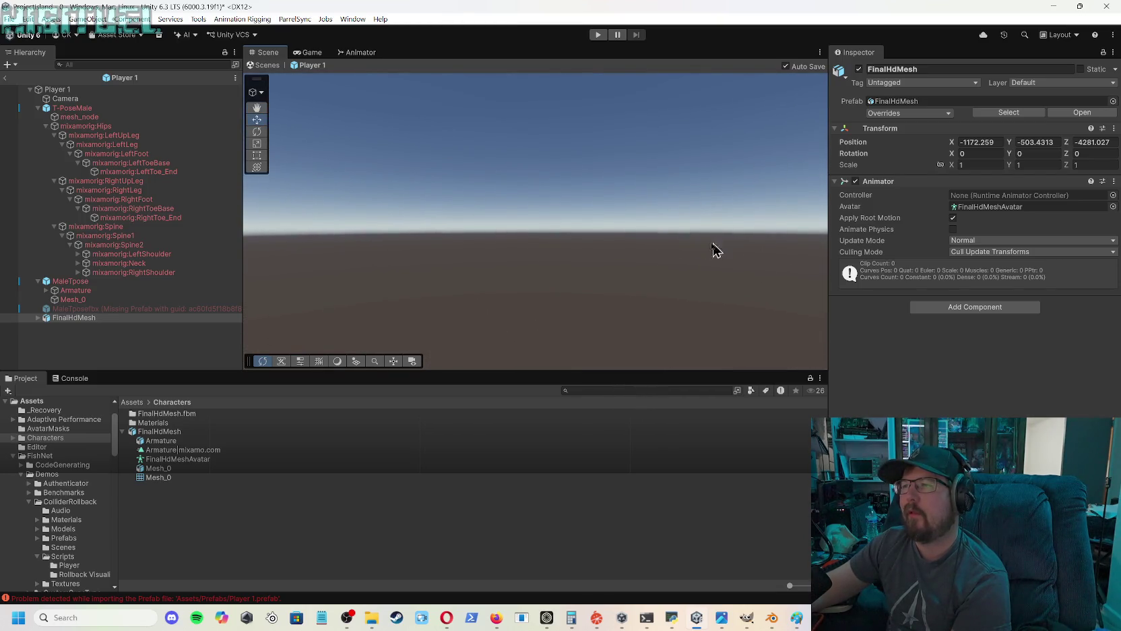
drag(725, 225, 666, 222)
mouse_move(741, 236)
mouse_down()
mouse_move(780, 293)
mouse_move(805, 280)
mouse_move(746, 270)
mouse_up()
scroll(707, 246, down, 2)
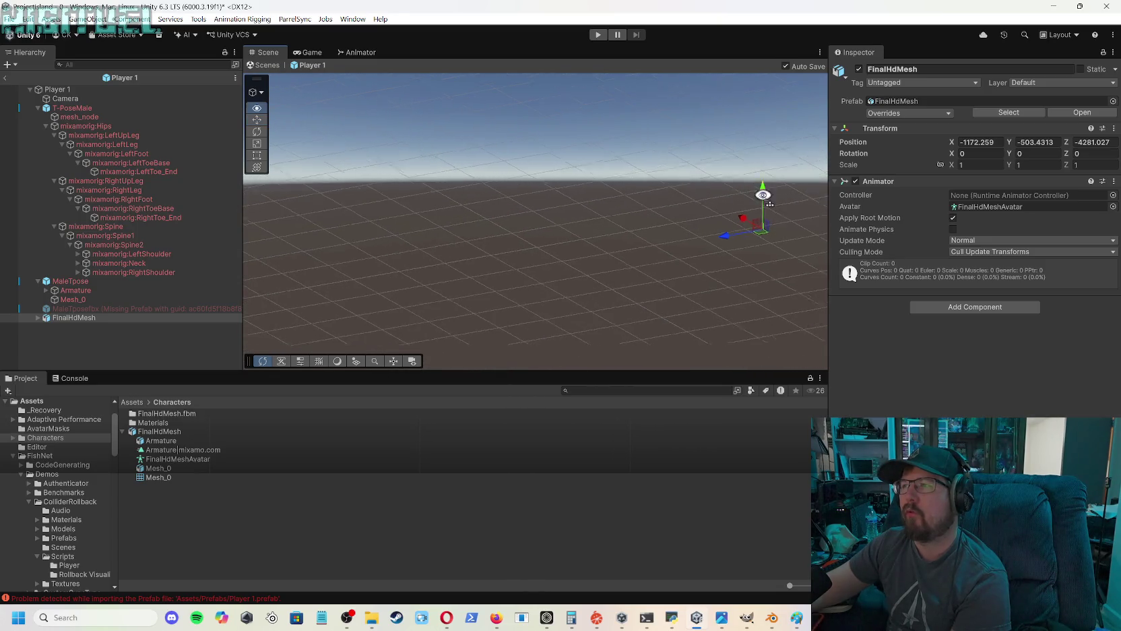
drag(682, 190, 565, 170)
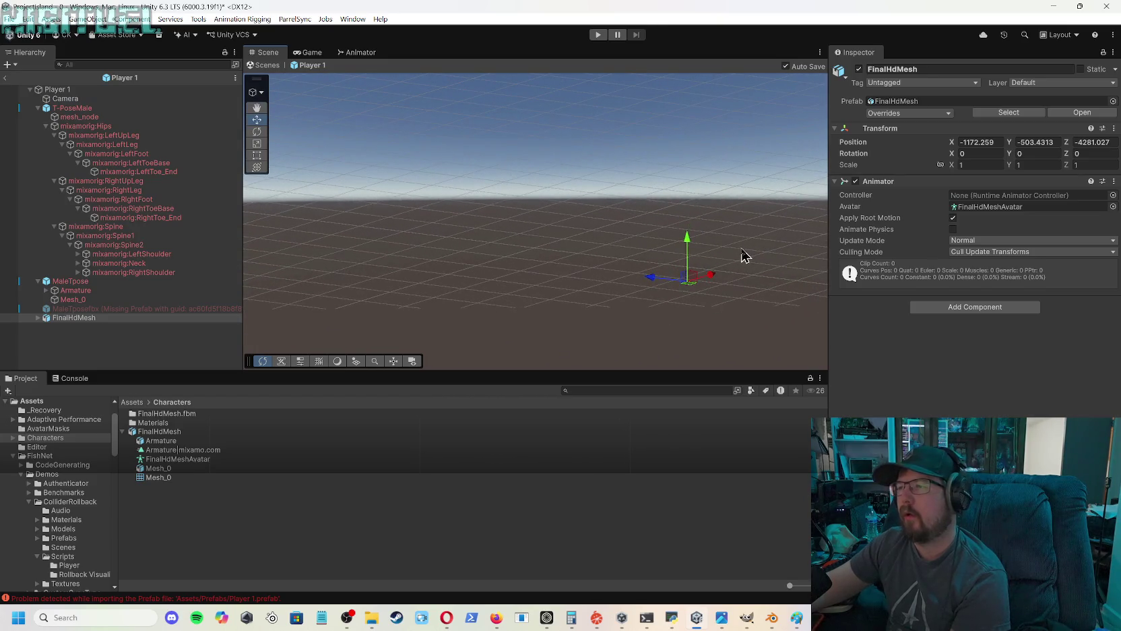
mouse_move(744, 256)
mouse_down()
mouse_move(740, 244)
mouse_move(759, 265)
mouse_move(645, 242)
mouse_move(640, 225)
mouse_move(642, 258)
mouse_up()
scroll(642, 258, down, 2)
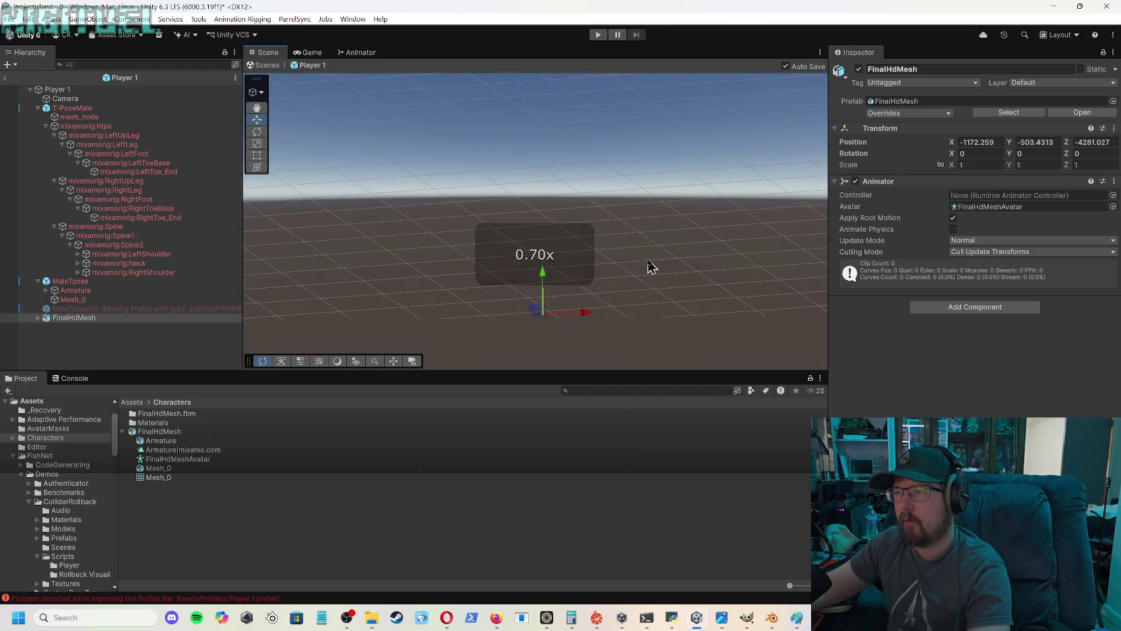
mouse_move(649, 271)
mouse_down()
mouse_move(648, 227)
mouse_move(643, 270)
mouse_up()
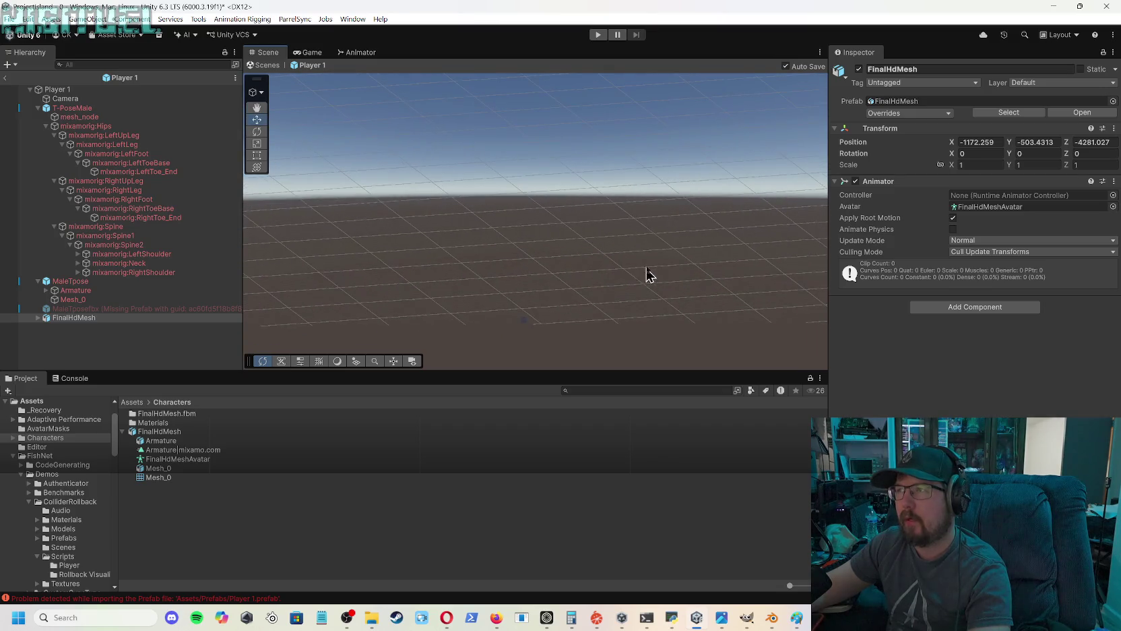
click(648, 282)
mouse_move(651, 275)
mouse_down()
mouse_move(665, 230)
mouse_move(679, 256)
mouse_up()
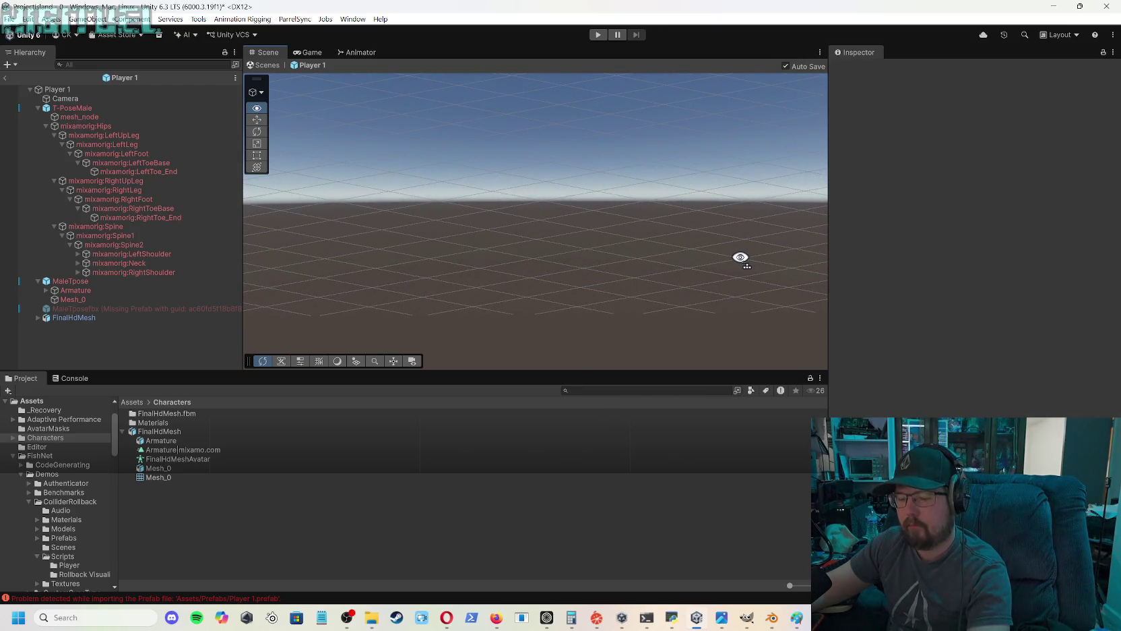
- Orbit the Scene view around the ground plane, then select FinalHdMesh to show its transform and animator
mouse_move(741, 254)
mouse_down()
mouse_move(743, 244)
mouse_move(735, 290)
mouse_move(723, 263)
mouse_move(674, 299)
mouse_move(652, 266)
mouse_move(677, 266)
mouse_move(382, 240)
mouse_up()
drag(719, 245, 675, 271)
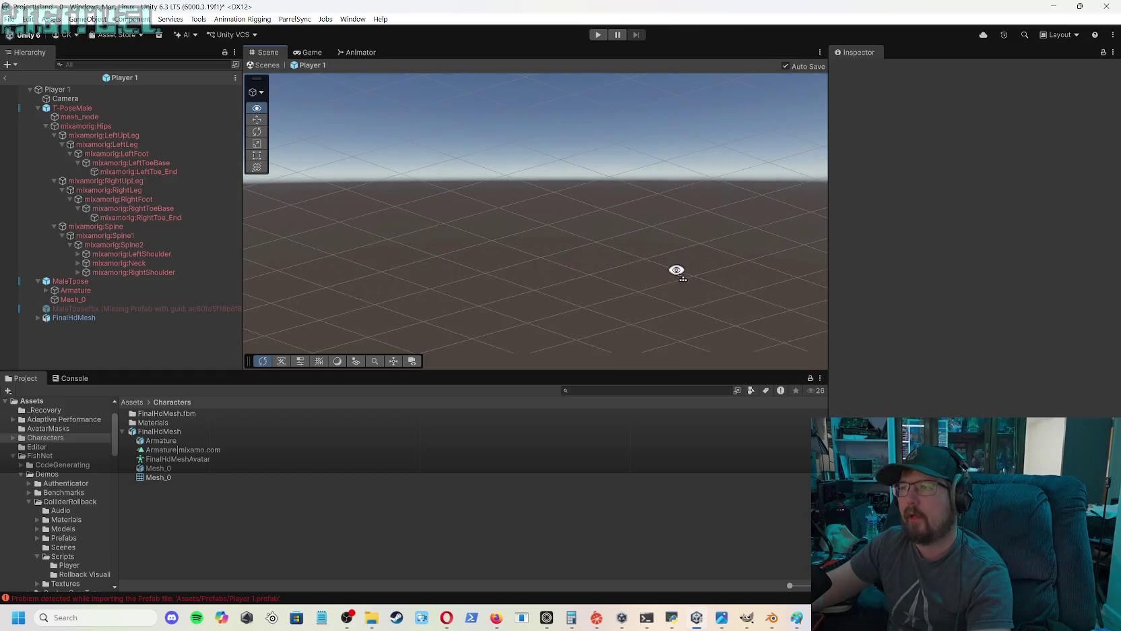
mouse_move(671, 233)
mouse_down()
mouse_move(660, 204)
mouse_move(759, 224)
mouse_up()
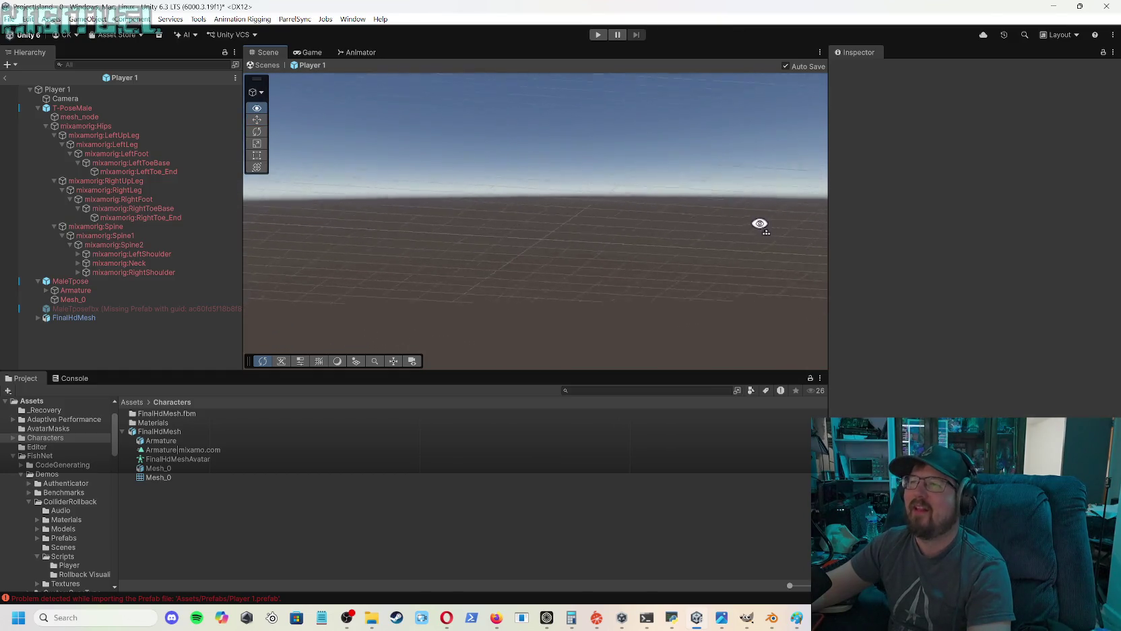
mouse_move(647, 241)
mouse_down()
mouse_move(755, 238)
mouse_move(736, 192)
mouse_move(799, 244)
mouse_move(776, 196)
mouse_move(711, 175)
mouse_move(700, 233)
mouse_move(687, 183)
mouse_move(803, 180)
mouse_move(686, 125)
mouse_move(787, 217)
mouse_up()
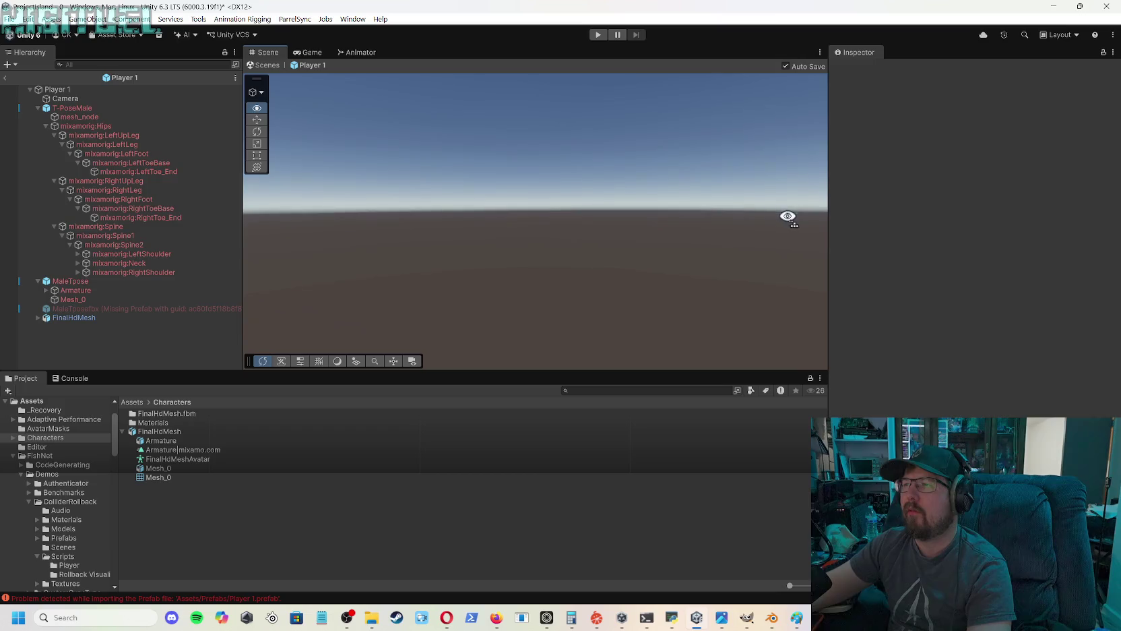
mouse_move(684, 210)
mouse_down()
mouse_move(652, 276)
mouse_move(665, 221)
mouse_move(628, 277)
mouse_move(810, 278)
mouse_move(792, 270)
mouse_move(778, 280)
mouse_move(750, 260)
mouse_up()
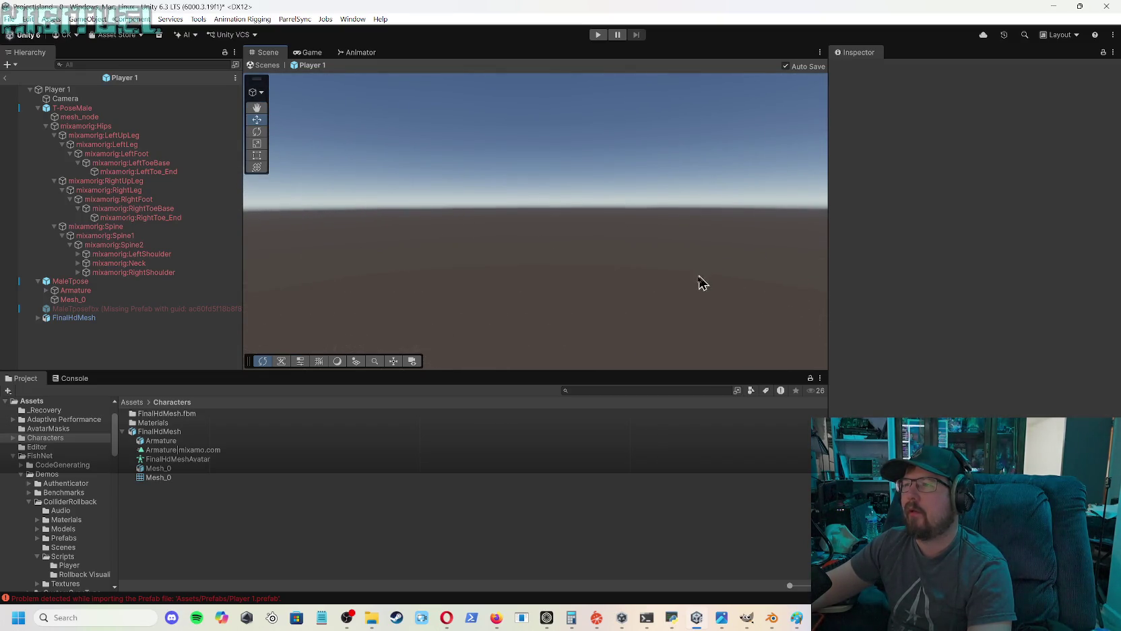
mouse_move(610, 301)
mouse_down()
mouse_move(610, 330)
mouse_move(615, 181)
mouse_up()
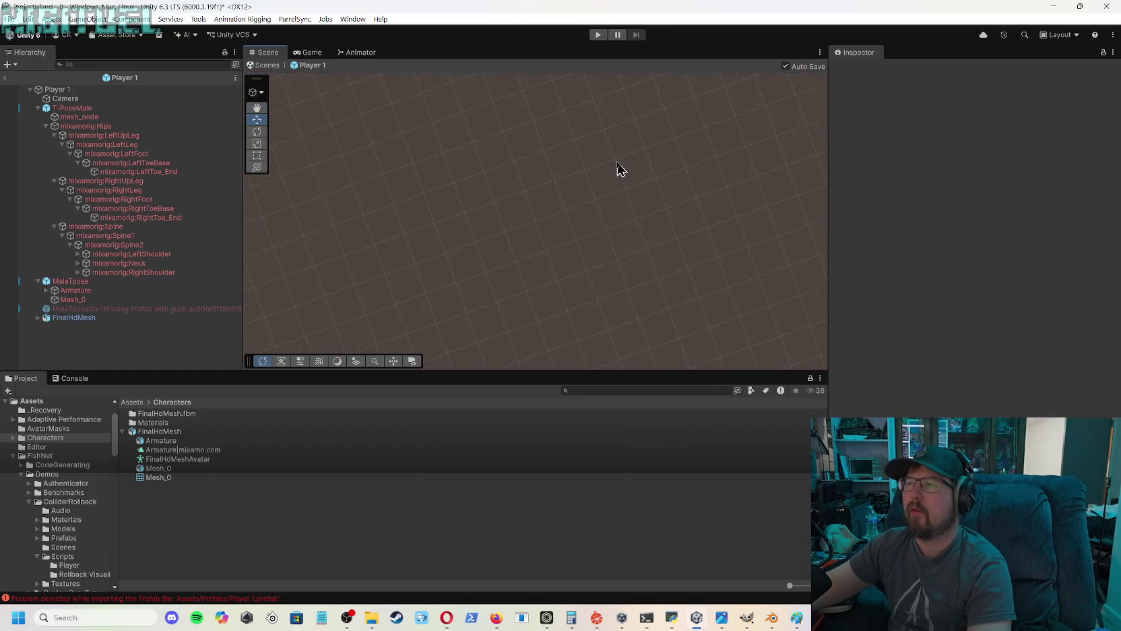
mouse_move(626, 162)
mouse_down()
mouse_move(543, 178)
mouse_move(543, 197)
mouse_up()
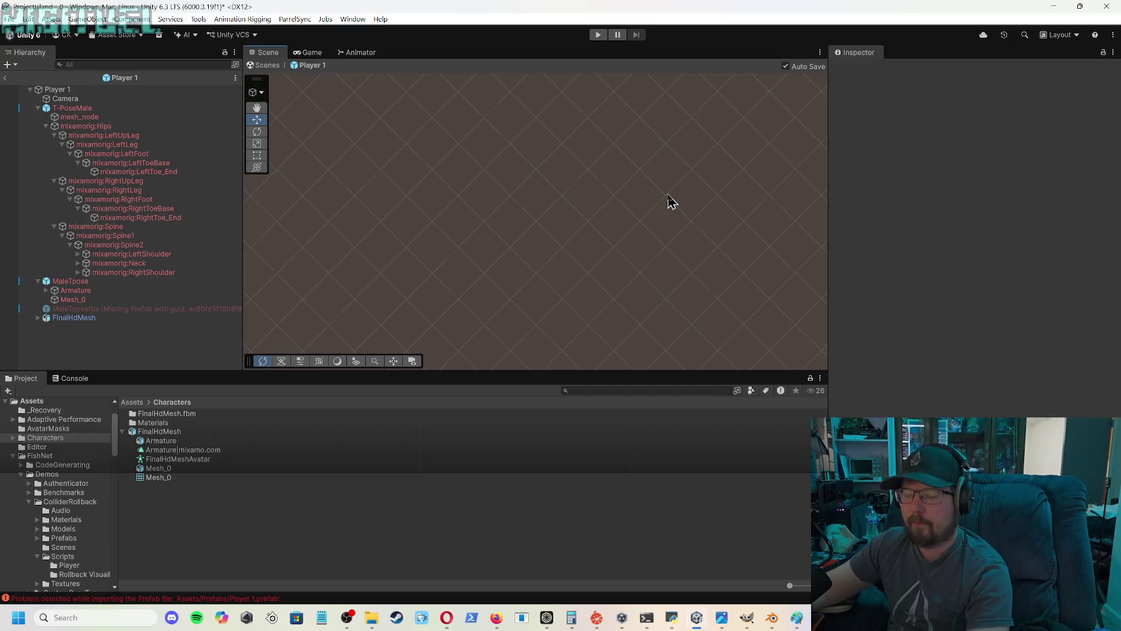
mouse_move(644, 238)
mouse_down()
mouse_move(582, 150)
mouse_move(599, 180)
mouse_move(703, 170)
mouse_move(580, 250)
mouse_move(600, 192)
mouse_move(541, 215)
mouse_move(520, 196)
mouse_move(448, 203)
mouse_move(550, 210)
mouse_move(555, 197)
mouse_move(501, 203)
mouse_move(534, 213)
mouse_up()
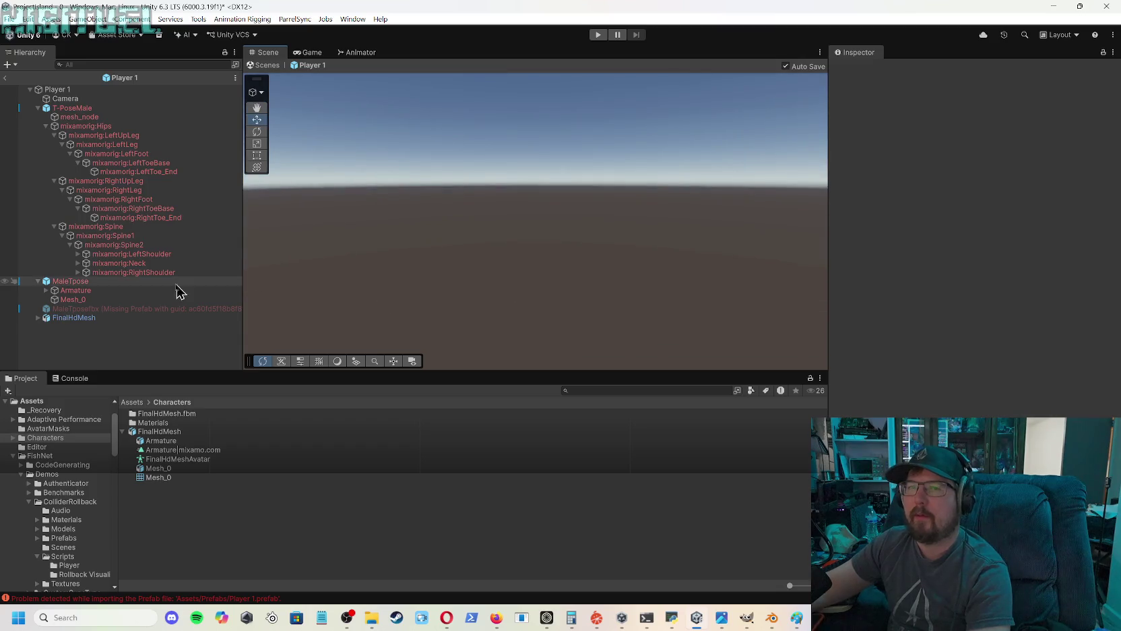
click(82, 318)
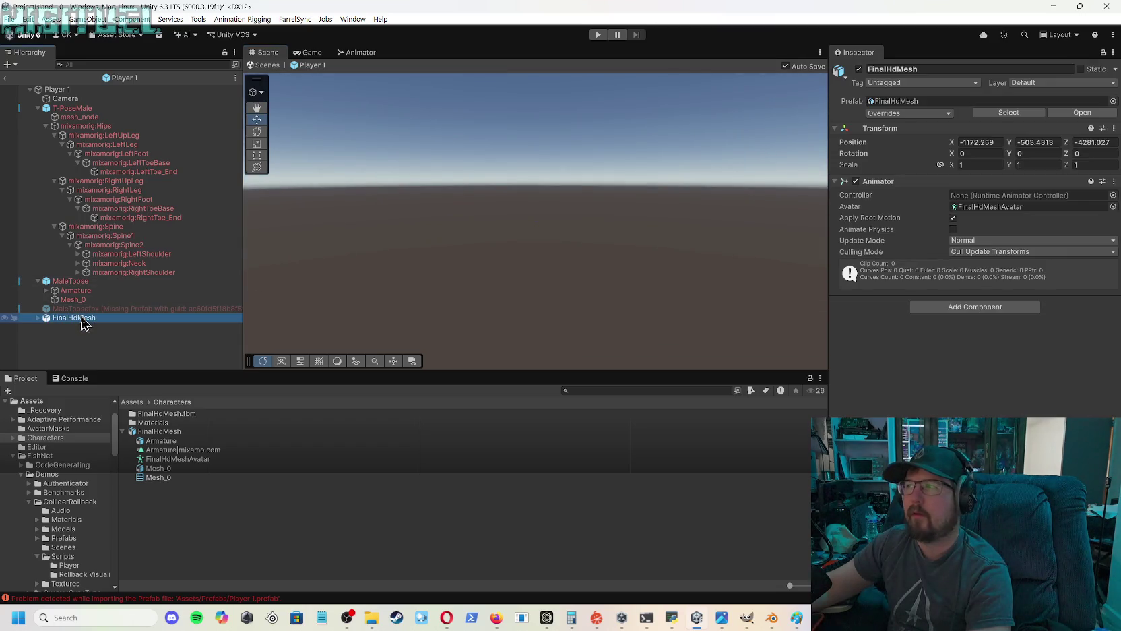
- Frame FinalHdMesh in the Scene view and orbit to see the character from the front
double_click(82, 318)
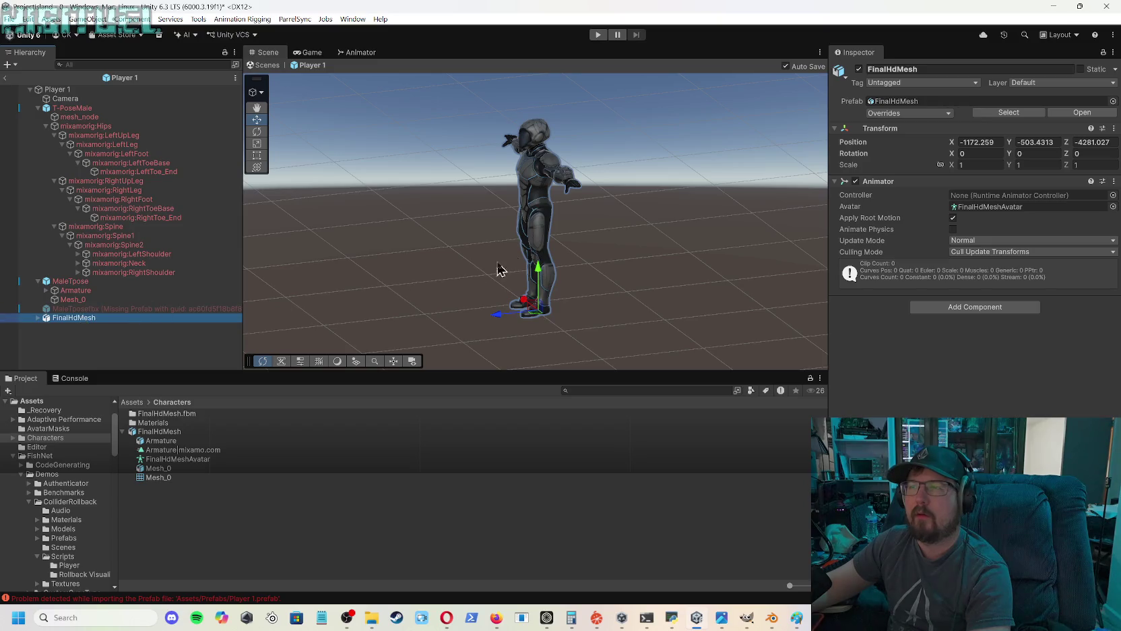
mouse_move(598, 209)
mouse_down()
mouse_move(711, 200)
mouse_move(643, 201)
mouse_move(708, 221)
mouse_move(659, 193)
mouse_up()
scroll(647, 160, up, 10)
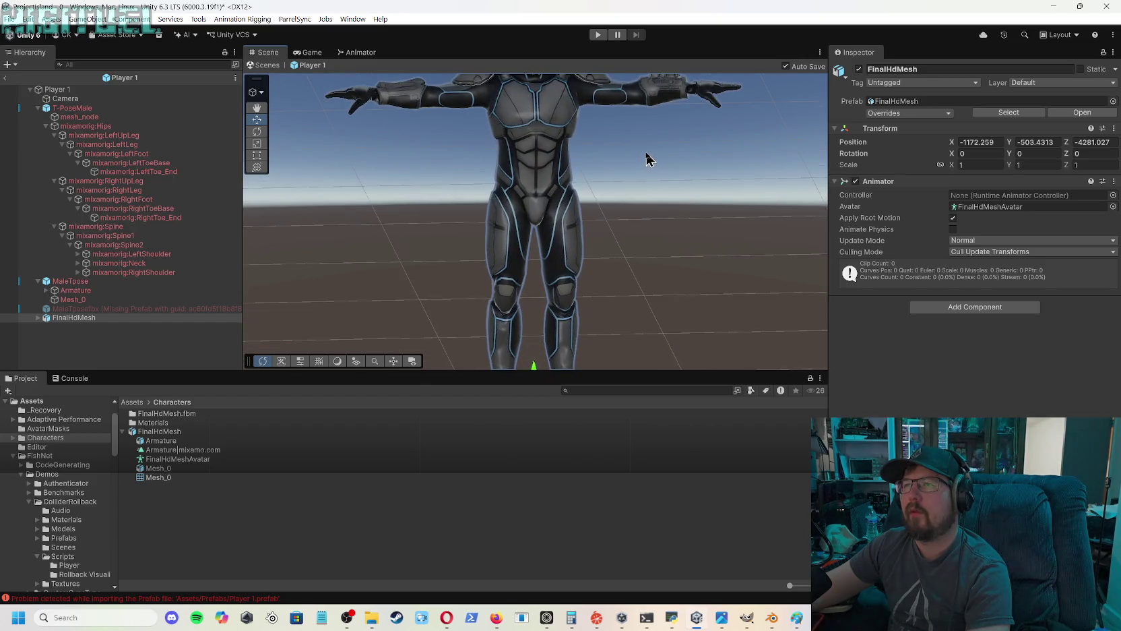
scroll(646, 159, up, 8)
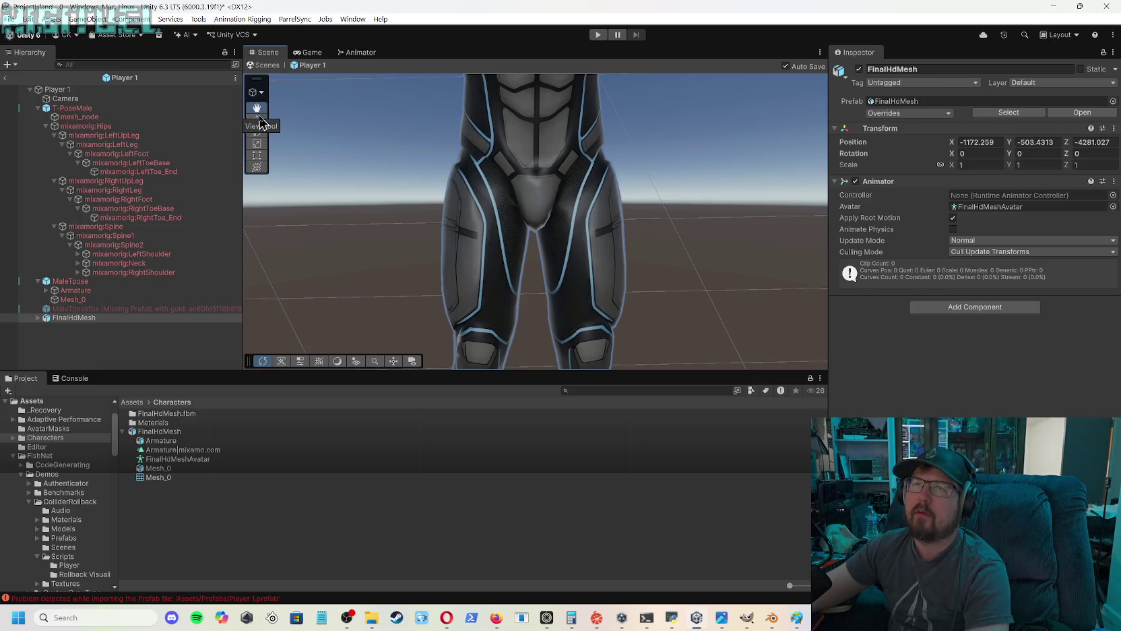
click(437, 131)
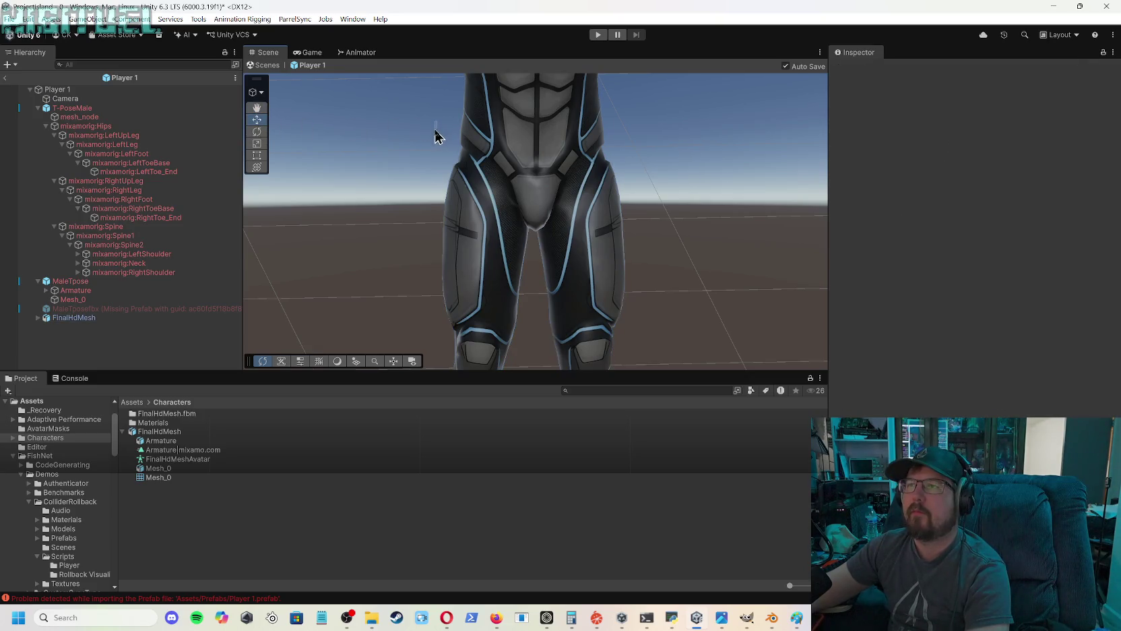
alt+drag(434, 131, 435, 121)
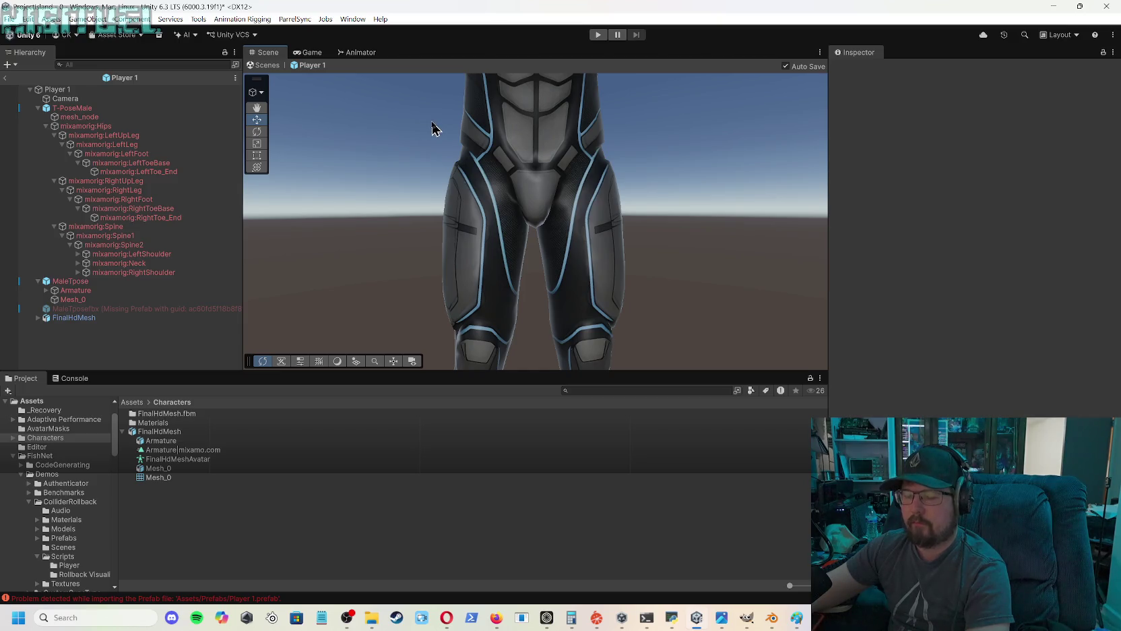
mouse_move(435, 153)
alt+mouse_down()
mouse_move(443, 107)
mouse_move(444, 117)
alt+mouse_up()
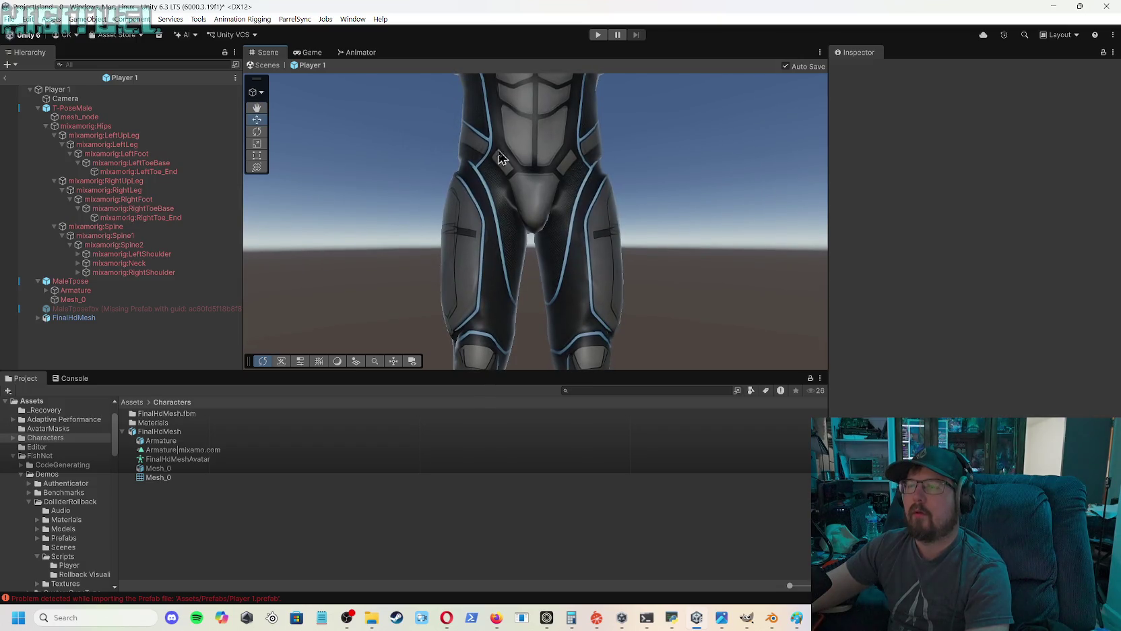
- Zoom and orbit over the character's chest, legs, torso and helmet
scroll(612, 157, down, 5)
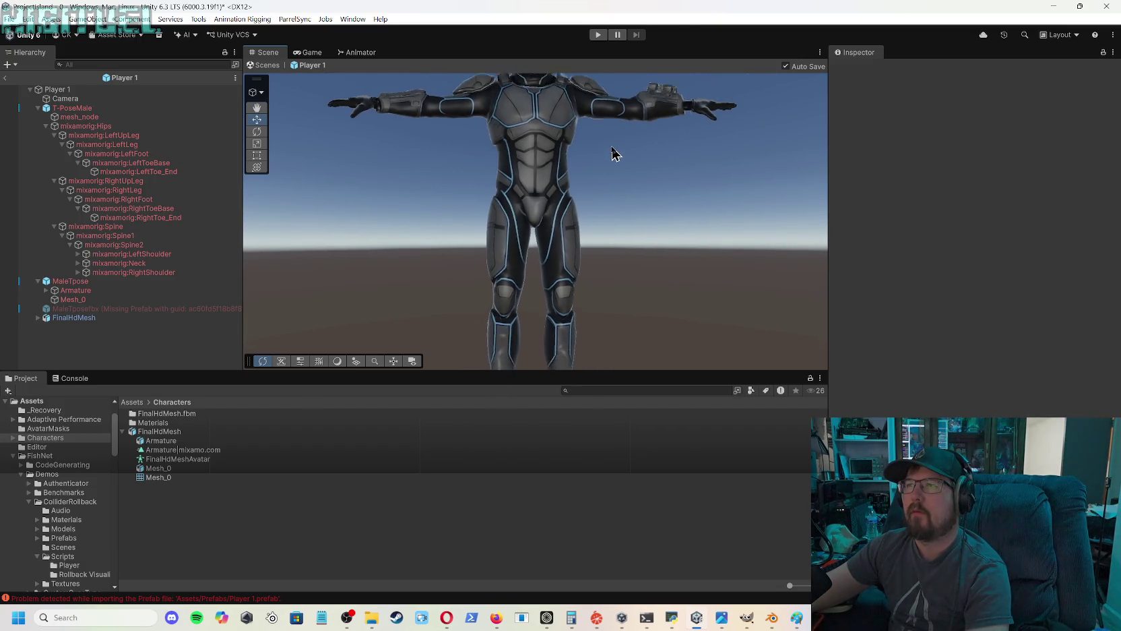
mouse_move(608, 149)
alt+mouse_down()
mouse_move(600, 128)
mouse_move(594, 212)
mouse_move(593, 192)
mouse_move(576, 258)
mouse_move(582, 288)
mouse_move(592, 261)
mouse_move(583, 228)
alt+mouse_up()
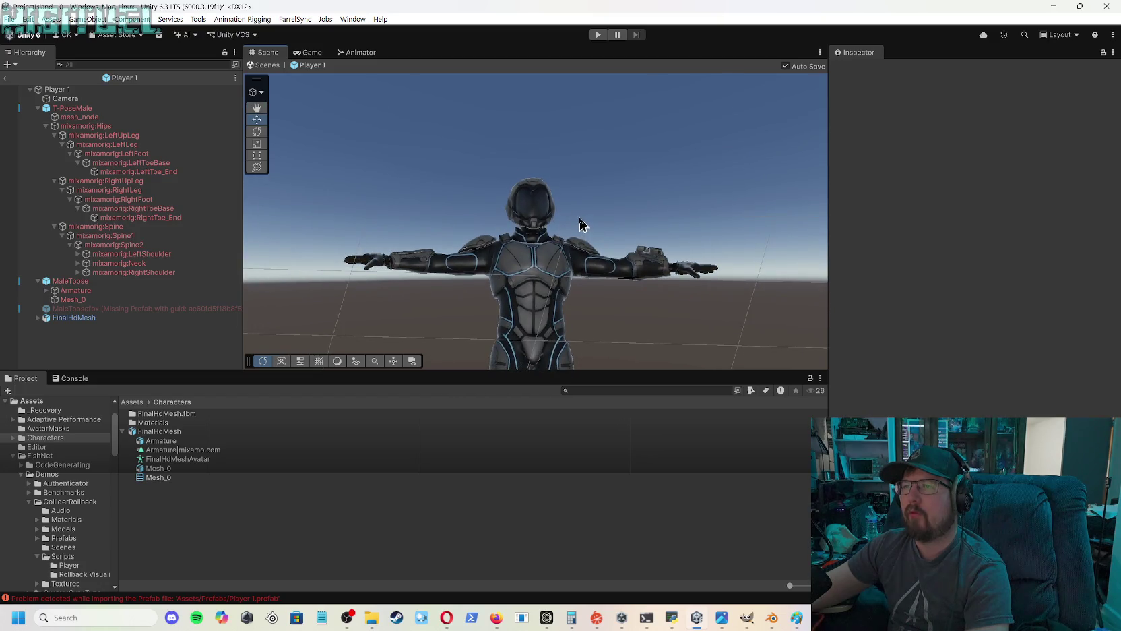
scroll(578, 227, up, 5)
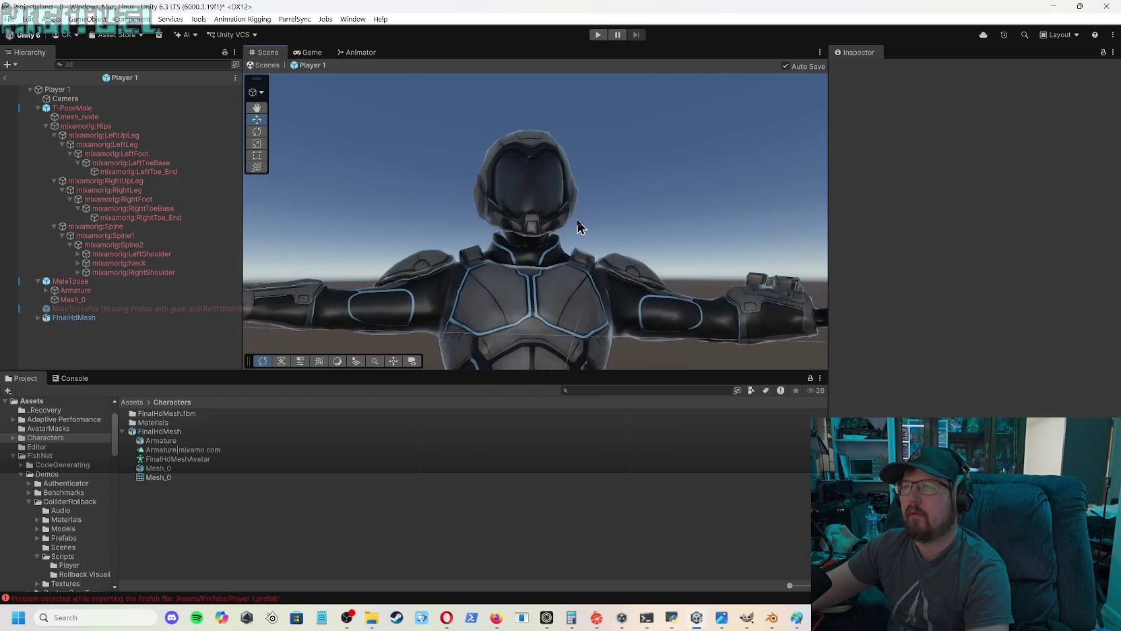
scroll(578, 228, up, 2)
mouse_move(565, 242)
alt+mouse_down()
mouse_move(551, 250)
mouse_move(562, 261)
alt+mouse_up()
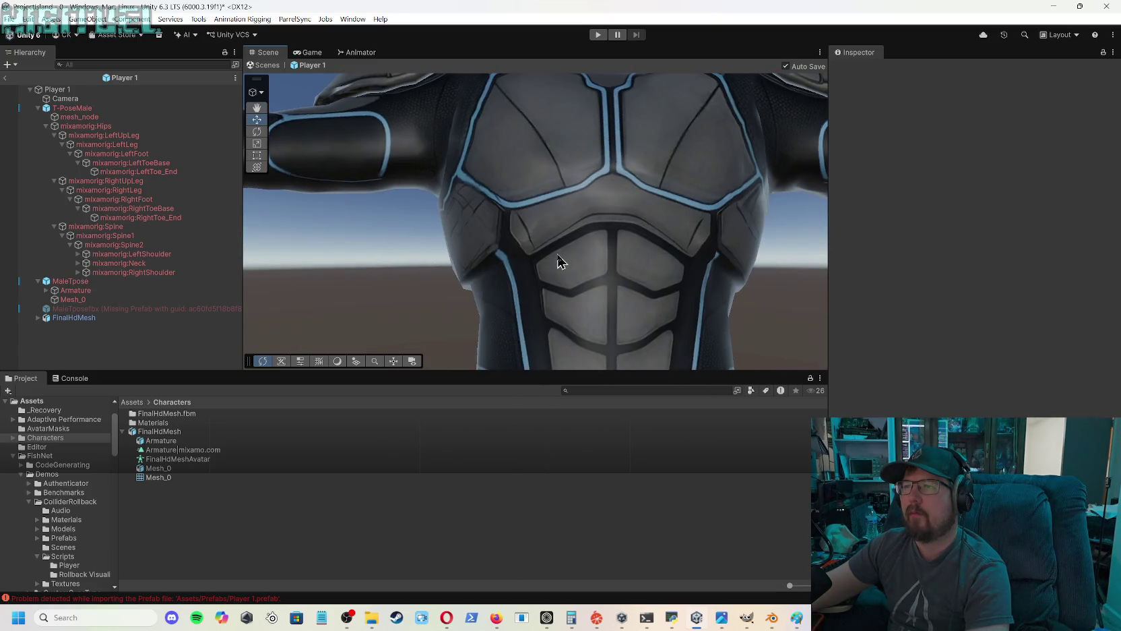
scroll(560, 250, down, 5)
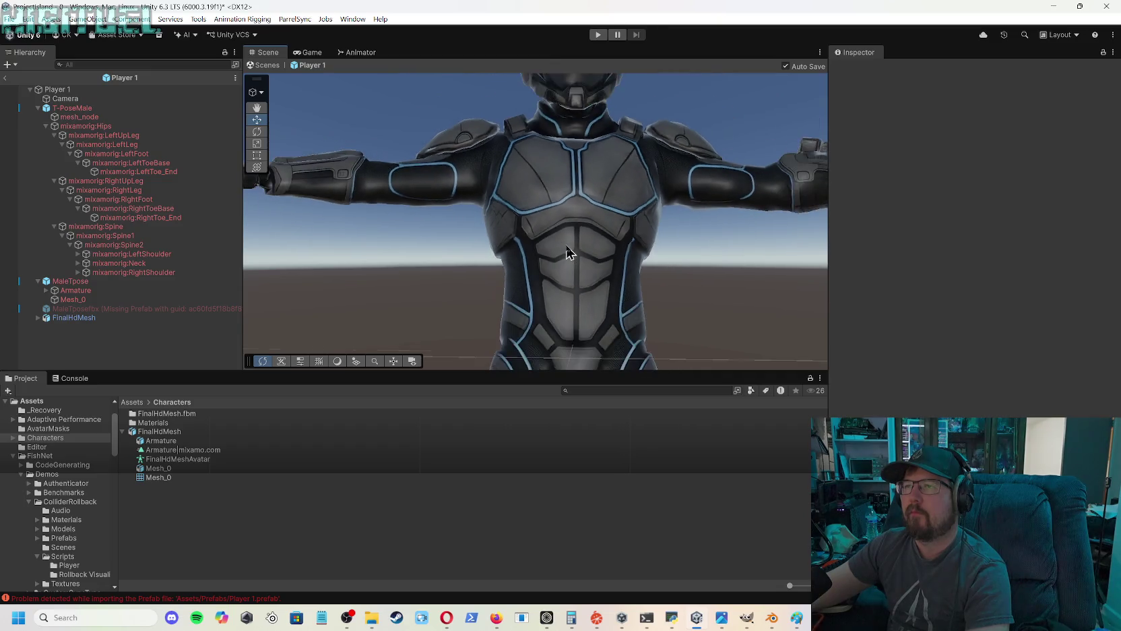
mouse_move(568, 202)
alt+mouse_down()
mouse_move(570, 229)
mouse_move(623, 190)
mouse_move(610, 183)
alt+mouse_up()
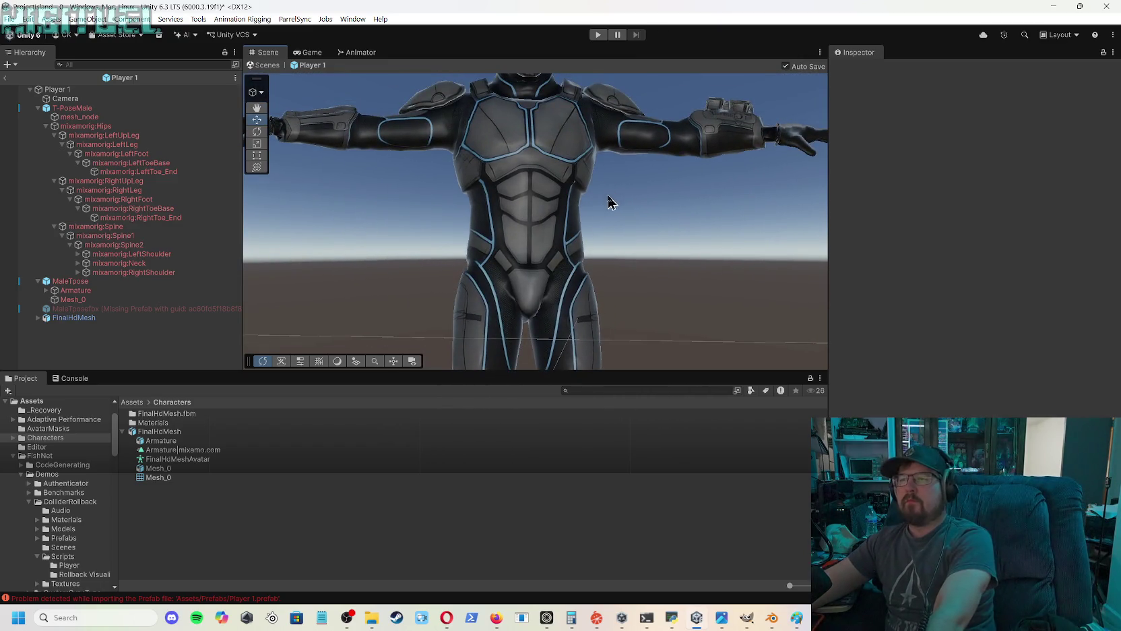
mouse_move(601, 224)
alt+mouse_down()
mouse_move(576, 170)
mouse_move(570, 242)
mouse_move(583, 188)
mouse_move(566, 167)
mouse_move(593, 162)
mouse_move(566, 142)
mouse_move(574, 169)
alt+mouse_up()
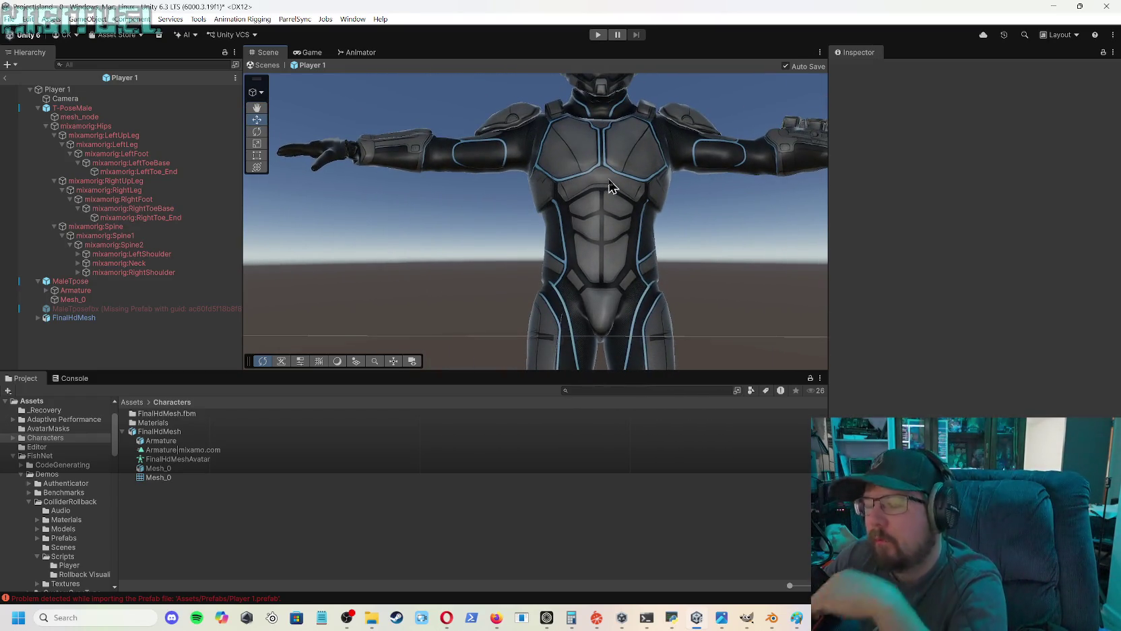
mouse_move(608, 192)
alt+mouse_down()
mouse_move(616, 185)
mouse_move(618, 243)
mouse_move(619, 147)
alt+mouse_up()
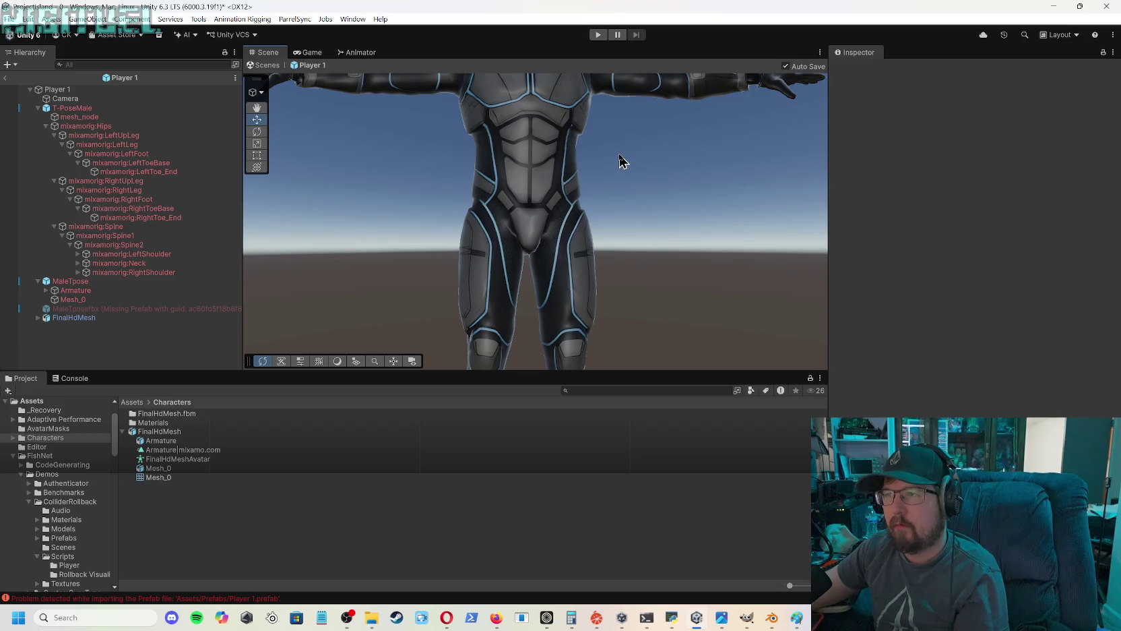
- Orbit and zoom in from above around the armored character
right_click(619, 156)
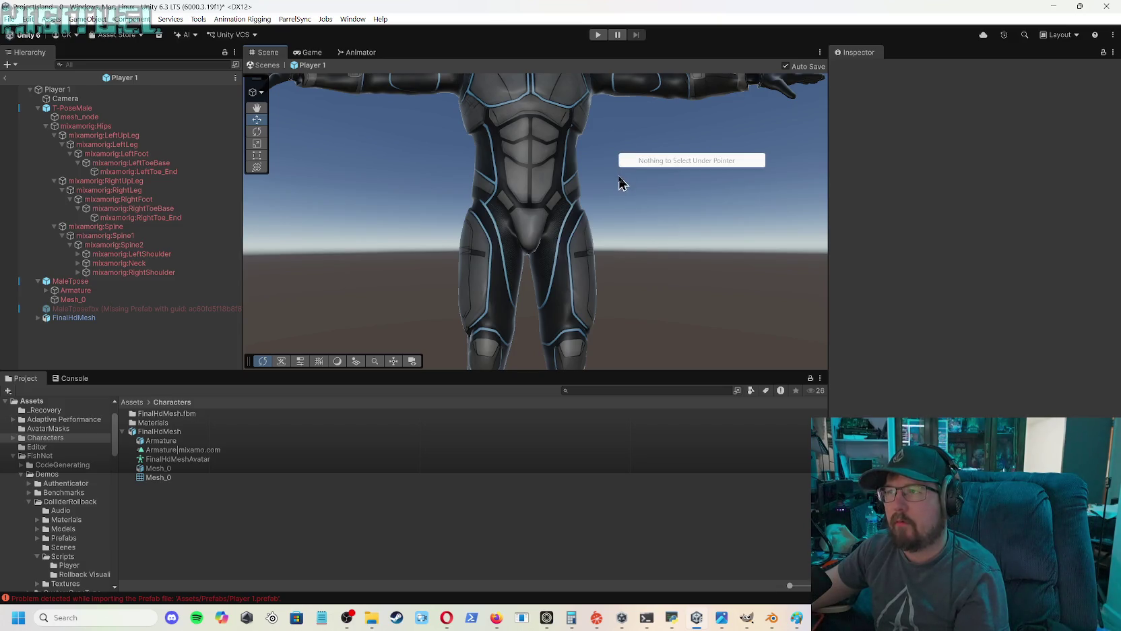
click(620, 180)
mouse_move(620, 162)
alt+mouse_down()
mouse_move(610, 200)
mouse_move(631, 117)
mouse_move(603, 186)
mouse_move(651, 175)
mouse_move(618, 158)
mouse_move(594, 163)
mouse_move(595, 177)
mouse_move(593, 155)
mouse_move(588, 182)
mouse_move(592, 174)
alt+mouse_up()
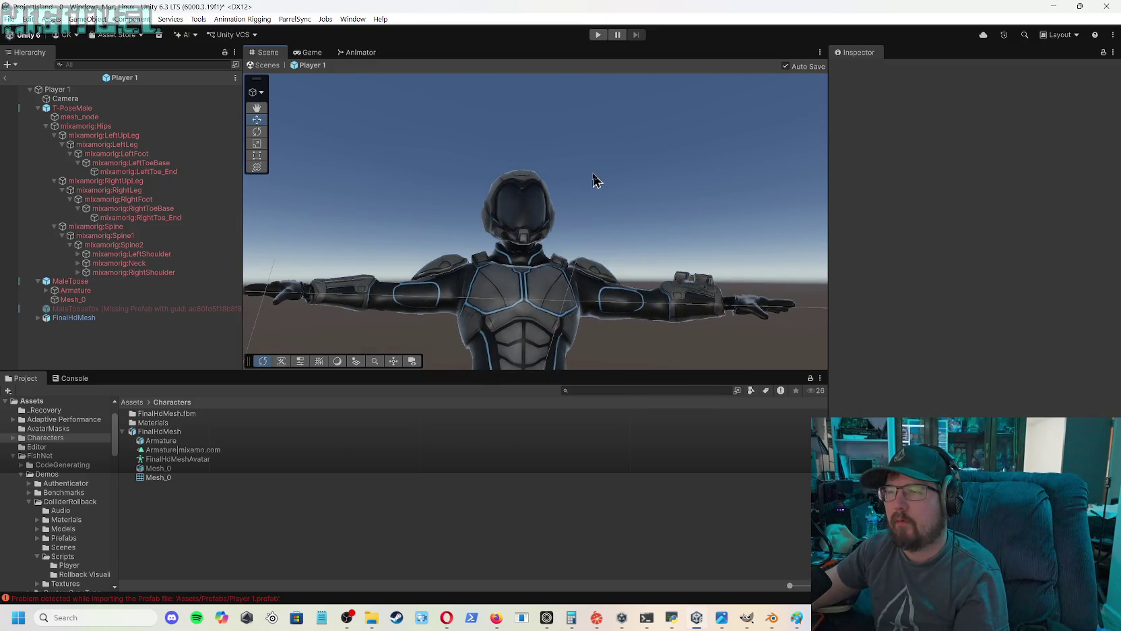
scroll(588, 216, up, 2)
alt+drag(588, 223, 593, 210)
scroll(590, 222, up, 1)
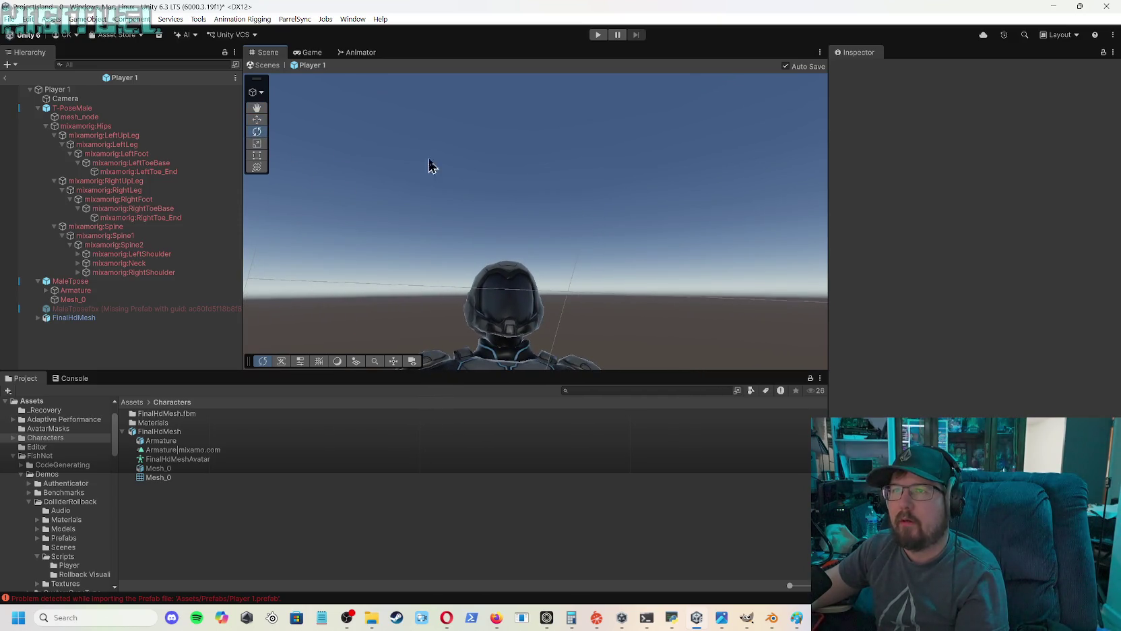
scroll(599, 188, up, 2)
drag(603, 200, 602, 195)
- Orbit down to view the character's feet and the floor
scroll(602, 202, down, 2)
scroll(601, 209, up, 2)
scroll(601, 212, down, 2)
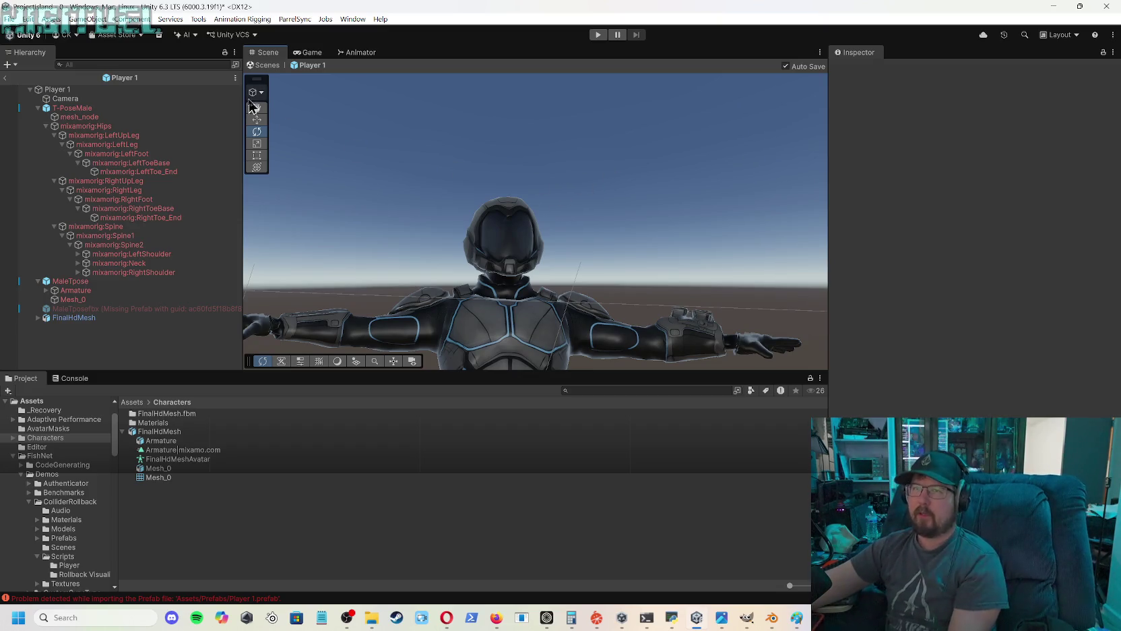
mouse_move(616, 160)
mouse_down()
mouse_move(613, 231)
mouse_move(590, 267)
mouse_move(593, 242)
mouse_move(502, 320)
mouse_up()
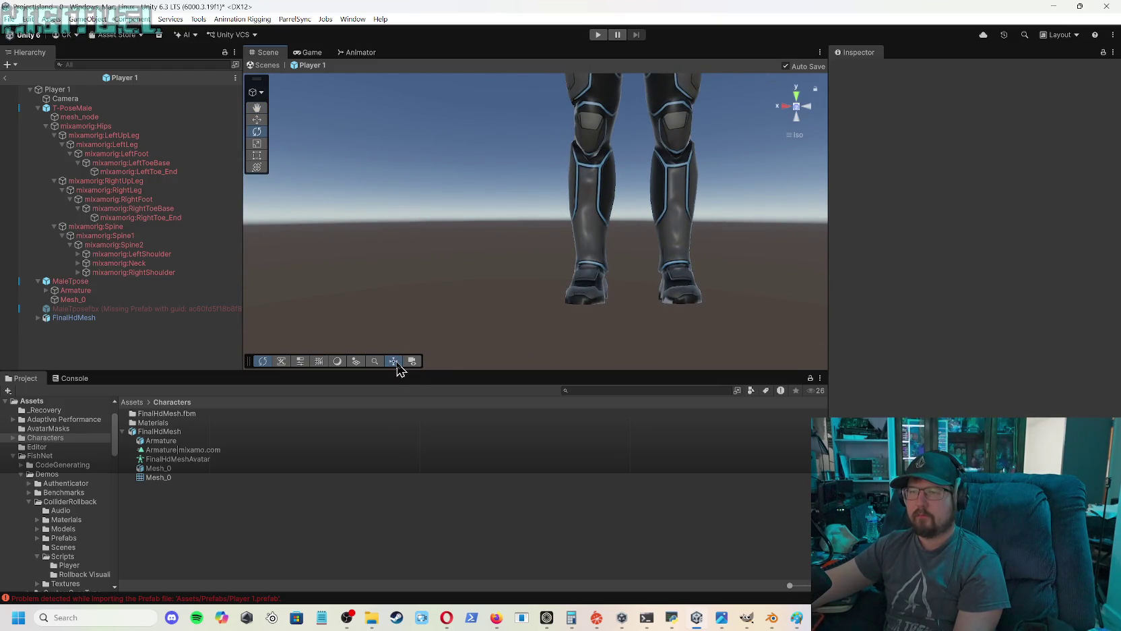
scroll(698, 215, down, 2)
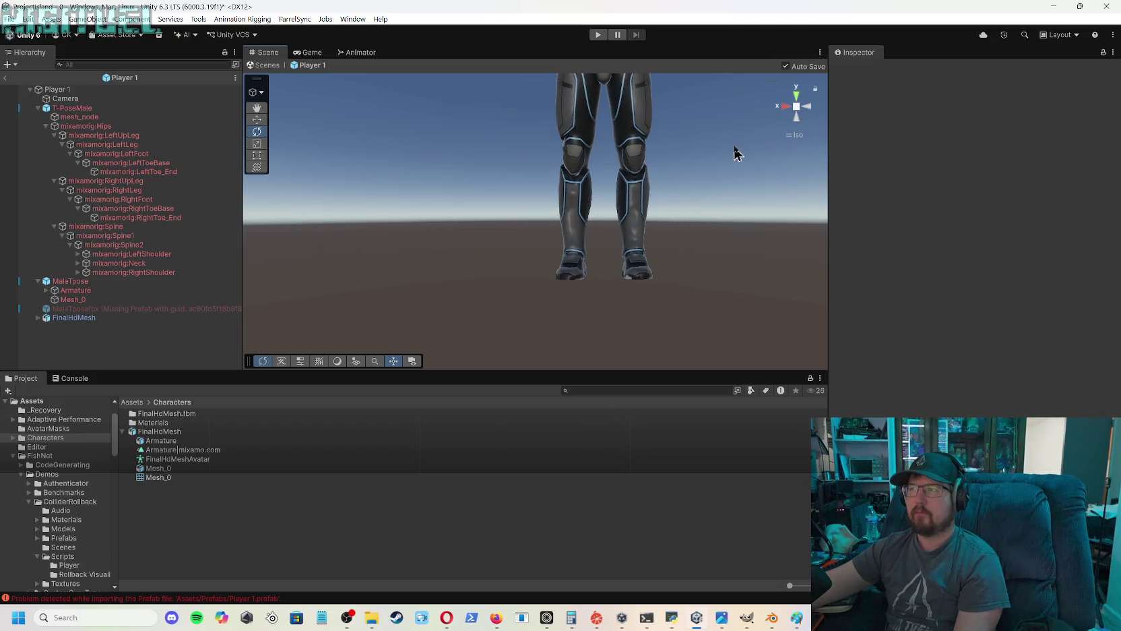
- Check Top and Back views, return to a perspective side view, then select the FinalHdMesh.fbm folder
click(798, 96)
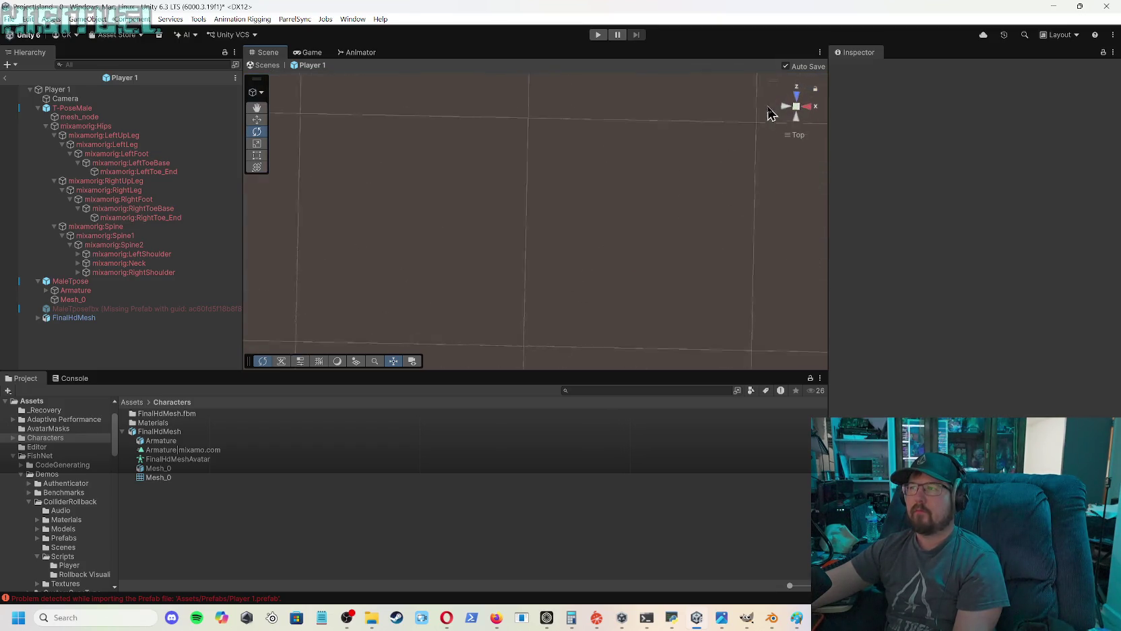
click(798, 112)
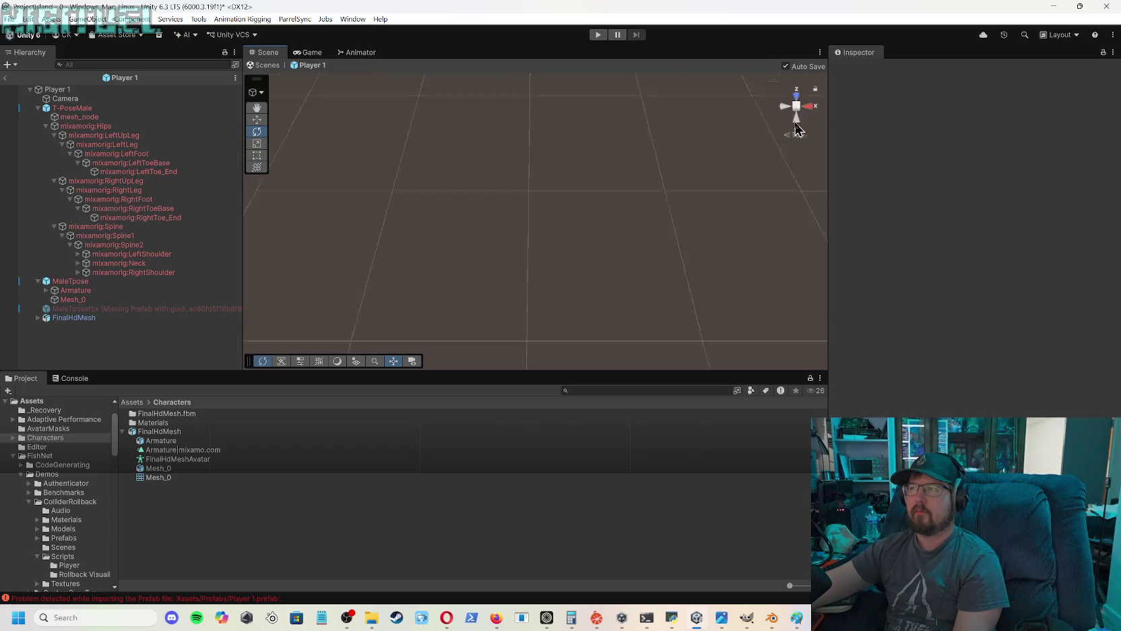
mouse_move(582, 187)
mouse_down()
mouse_move(563, 190)
mouse_move(567, 211)
mouse_move(686, 172)
mouse_up()
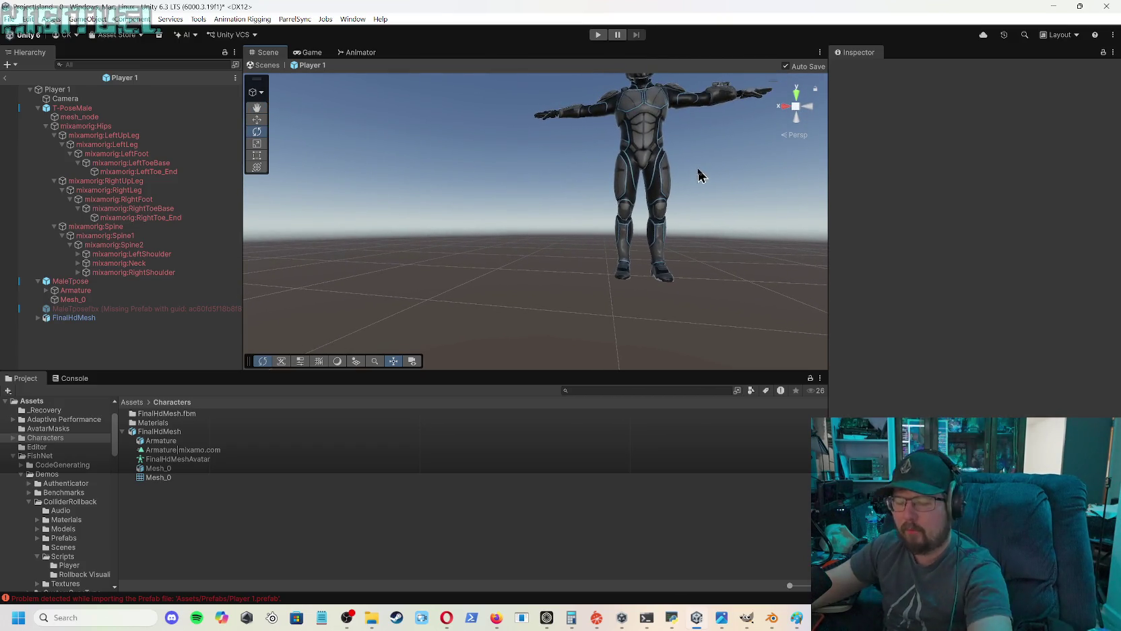
mouse_move(740, 168)
mouse_down()
mouse_move(740, 150)
mouse_move(712, 172)
mouse_move(729, 135)
mouse_move(705, 133)
mouse_move(700, 105)
mouse_move(620, 105)
mouse_move(723, 48)
mouse_move(667, 133)
mouse_move(679, 111)
mouse_move(655, 213)
mouse_move(723, 140)
mouse_move(733, 100)
mouse_move(701, 322)
mouse_move(712, 350)
mouse_move(656, 188)
mouse_move(665, 216)
mouse_up()
scroll(640, 214, up, 8)
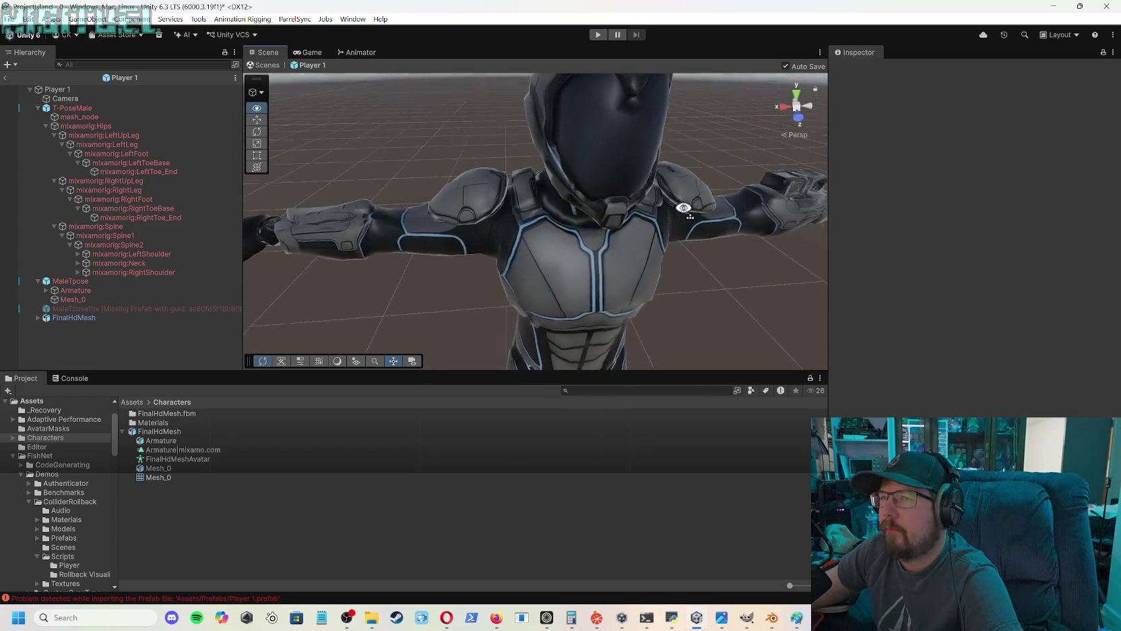
scroll(611, 213, down, 2)
mouse_move(611, 213)
mouse_down()
mouse_move(651, 195)
mouse_move(712, 208)
mouse_move(636, 192)
mouse_move(532, 196)
mouse_move(552, 200)
mouse_up()
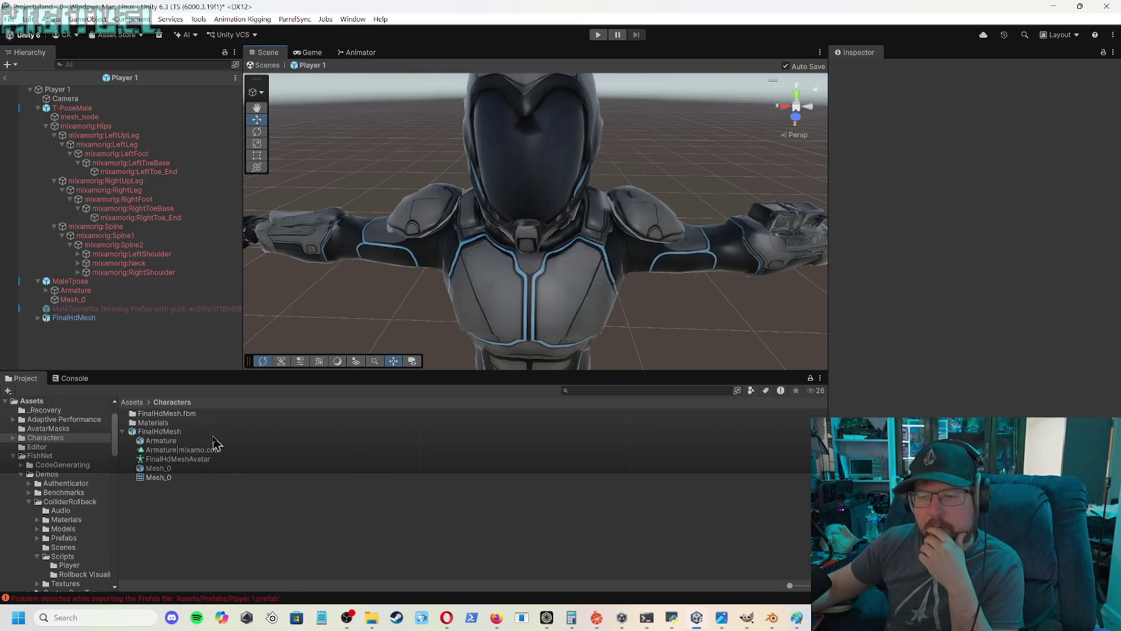
click(168, 417)
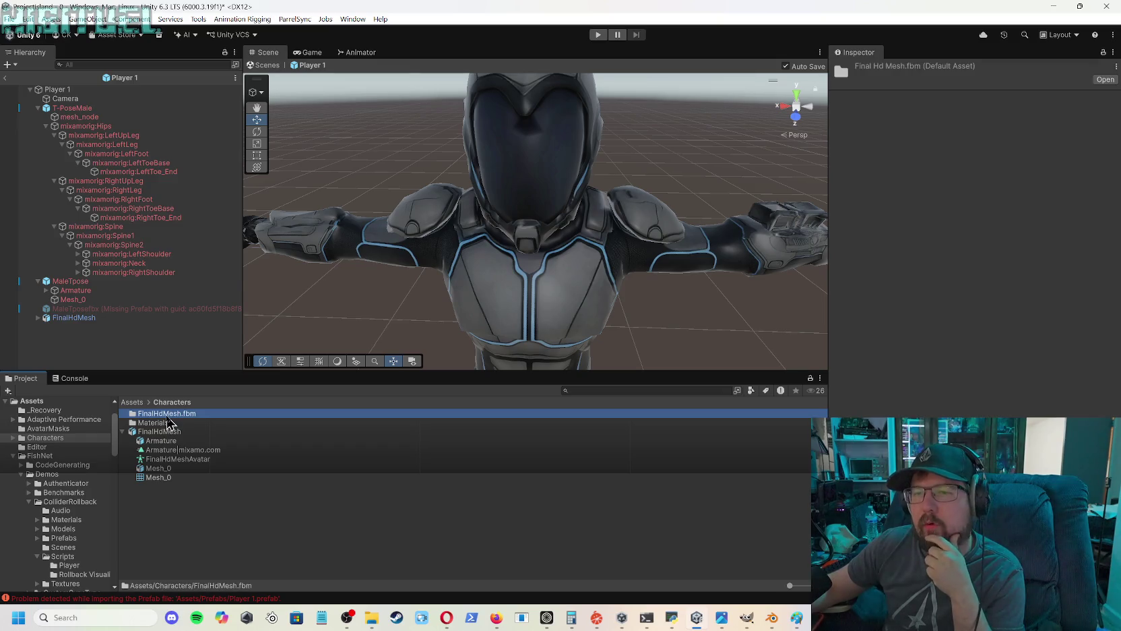
double_click(167, 415)
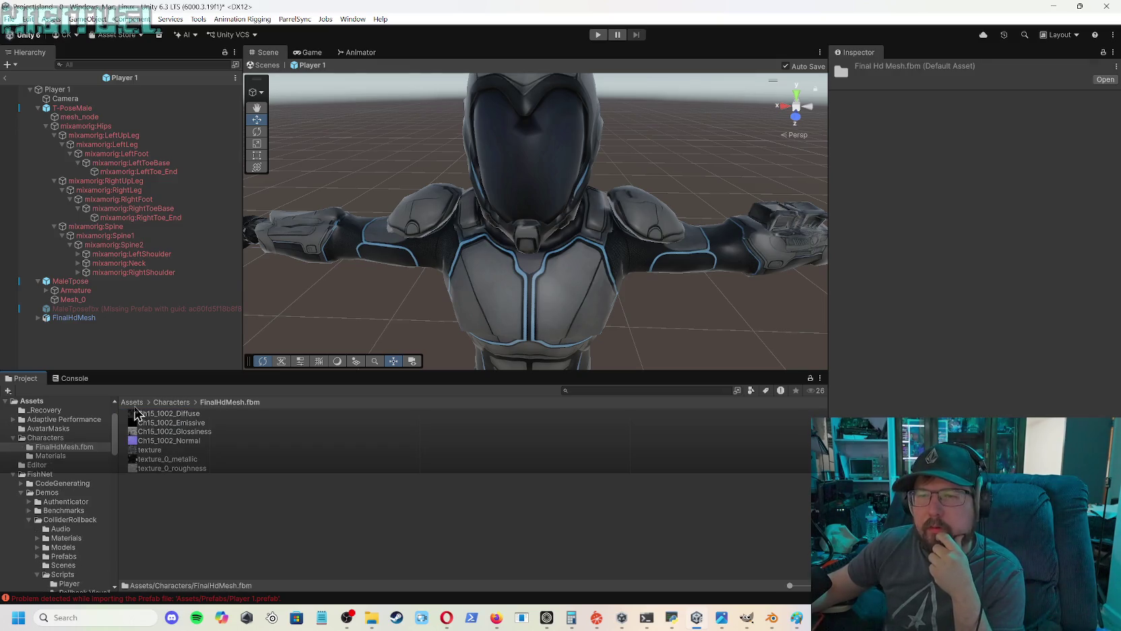
click(172, 402)
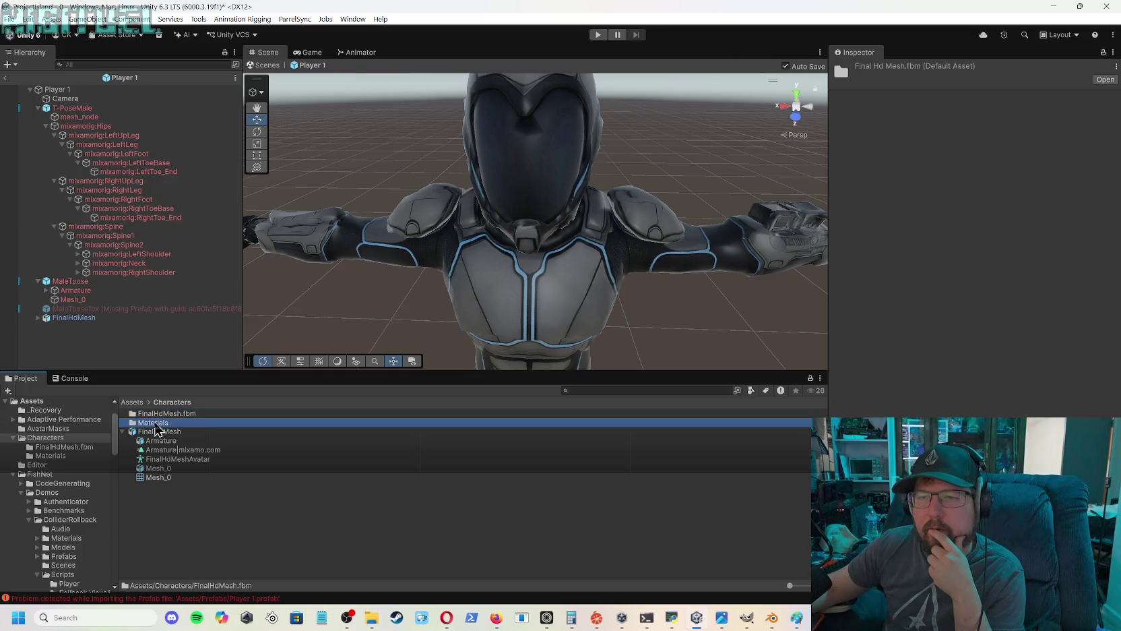
double_click(161, 422)
click(159, 423)
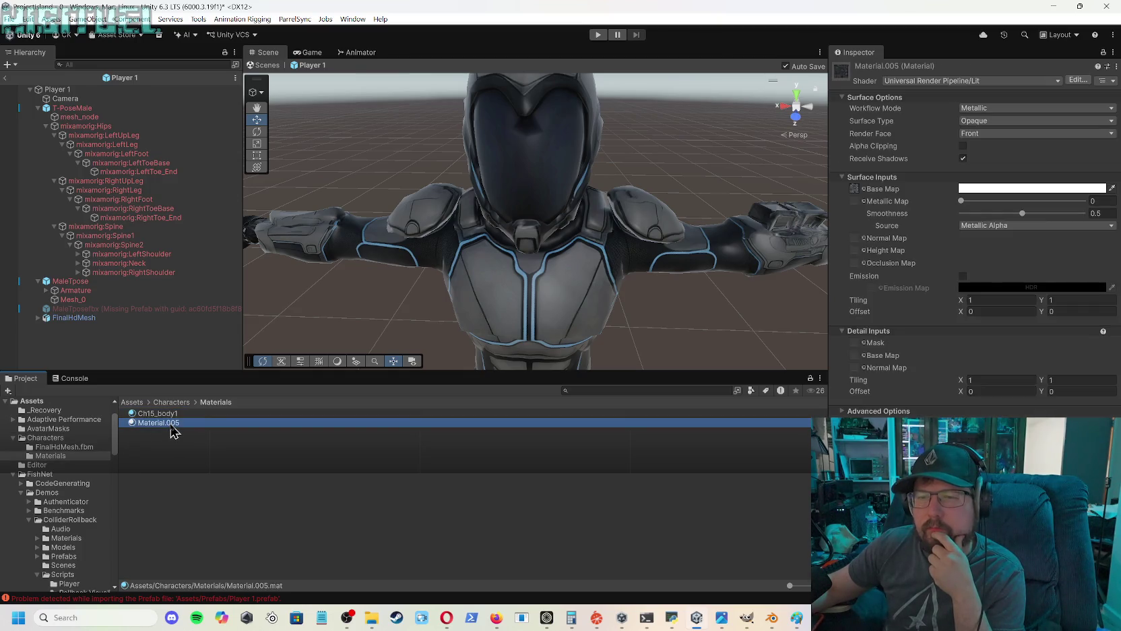
click(173, 415)
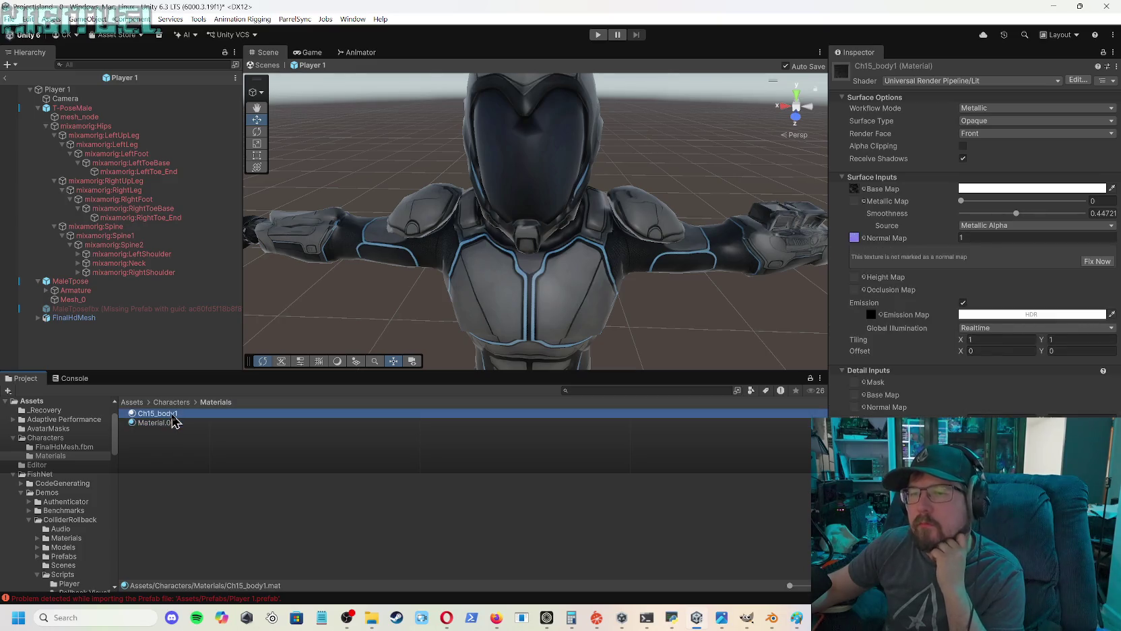
click(159, 423)
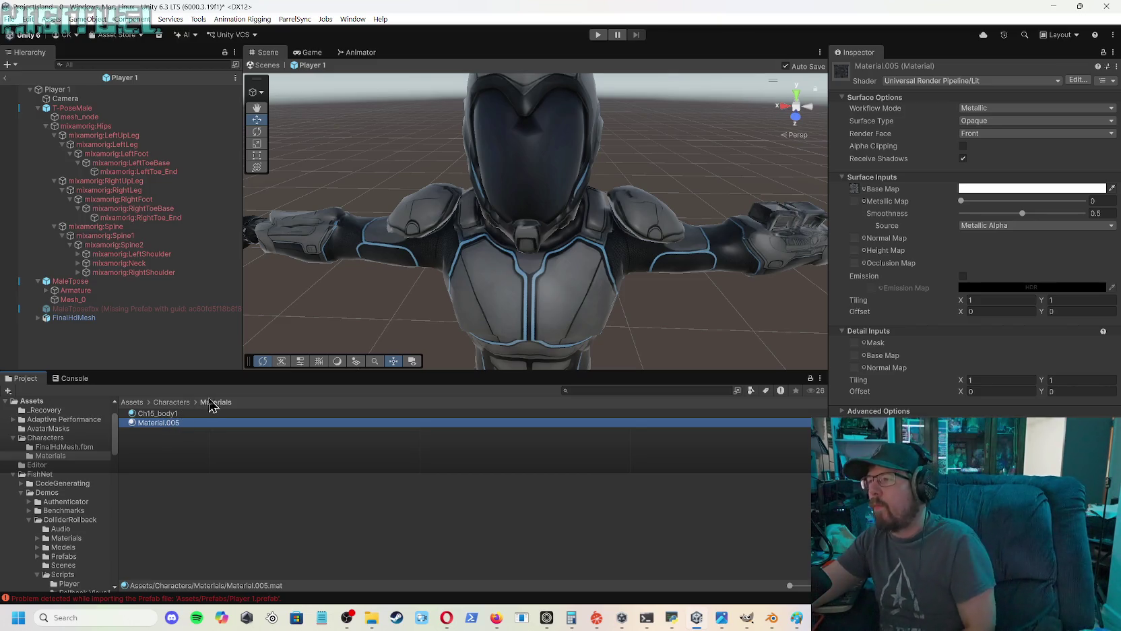
click(153, 415)
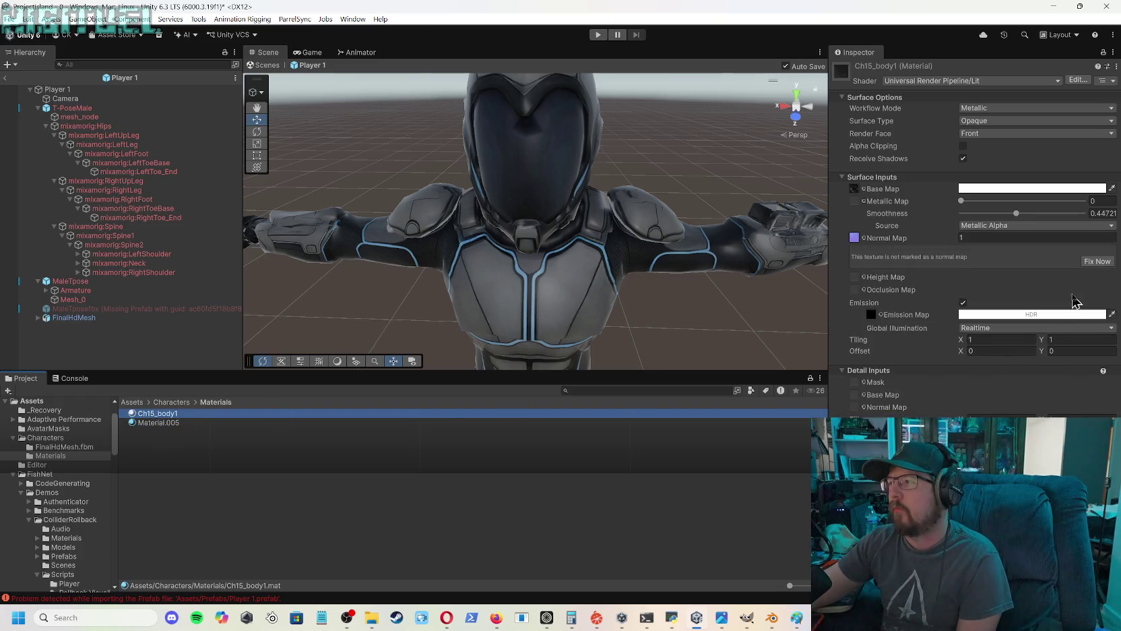
click(1092, 262)
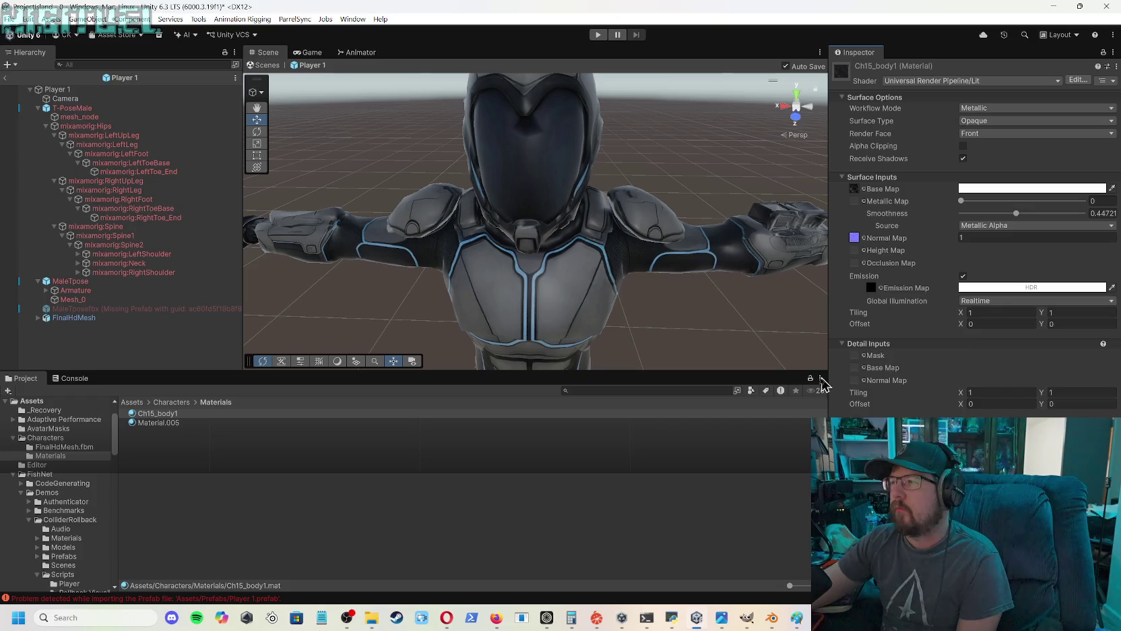
click(173, 404)
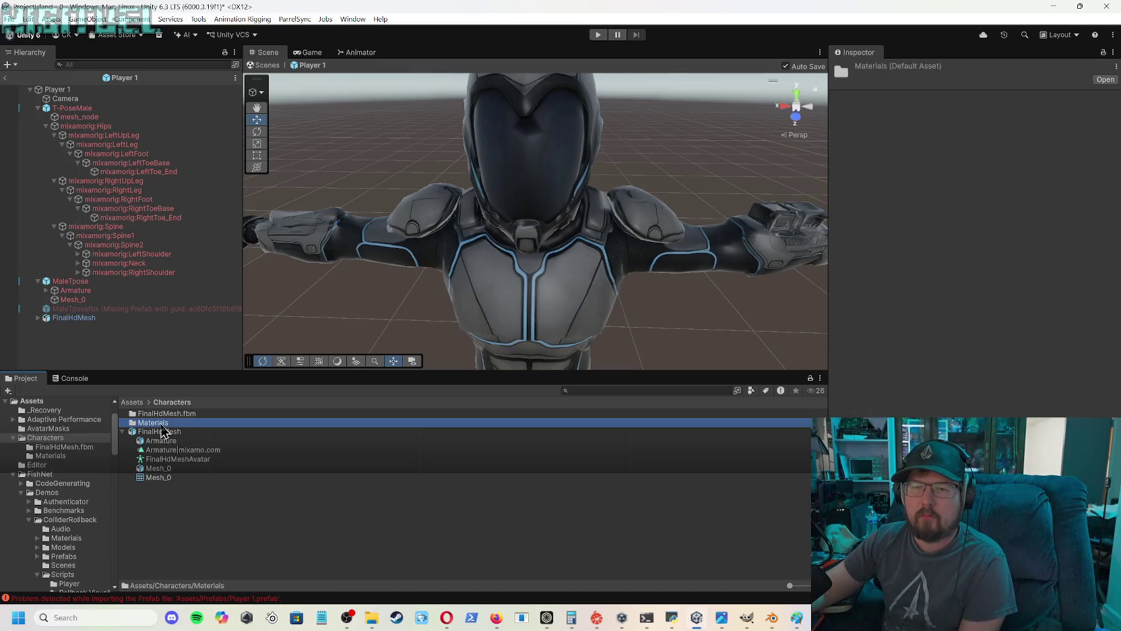
double_click(162, 423)
click(162, 424)
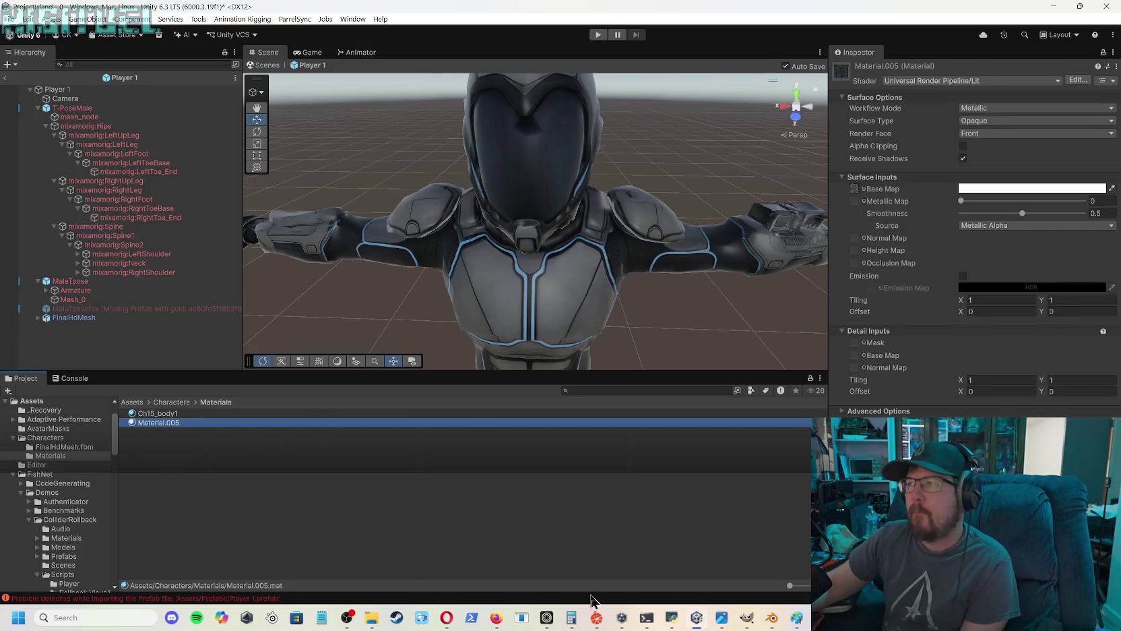
mouse_move(726, 614)
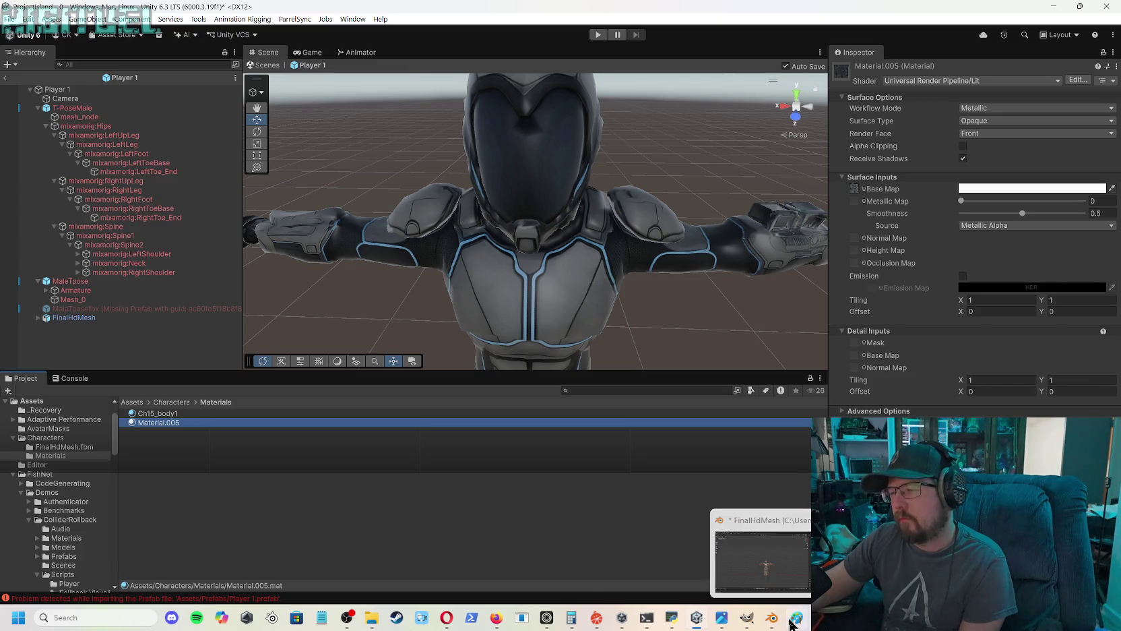
mouse_move(554, 620)
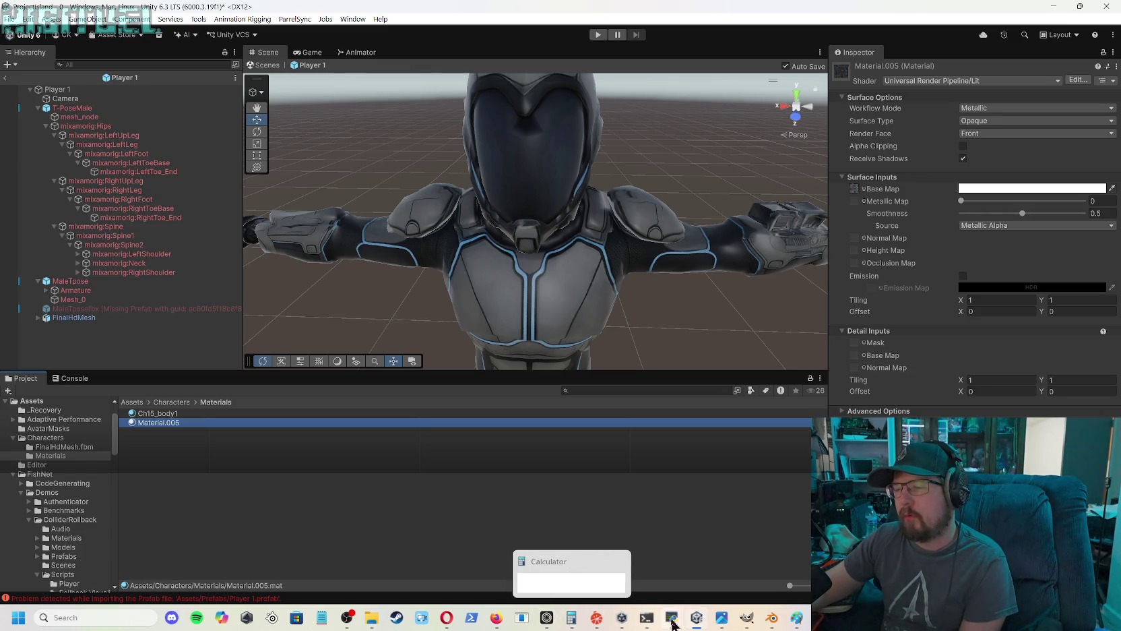
mouse_move(771, 619)
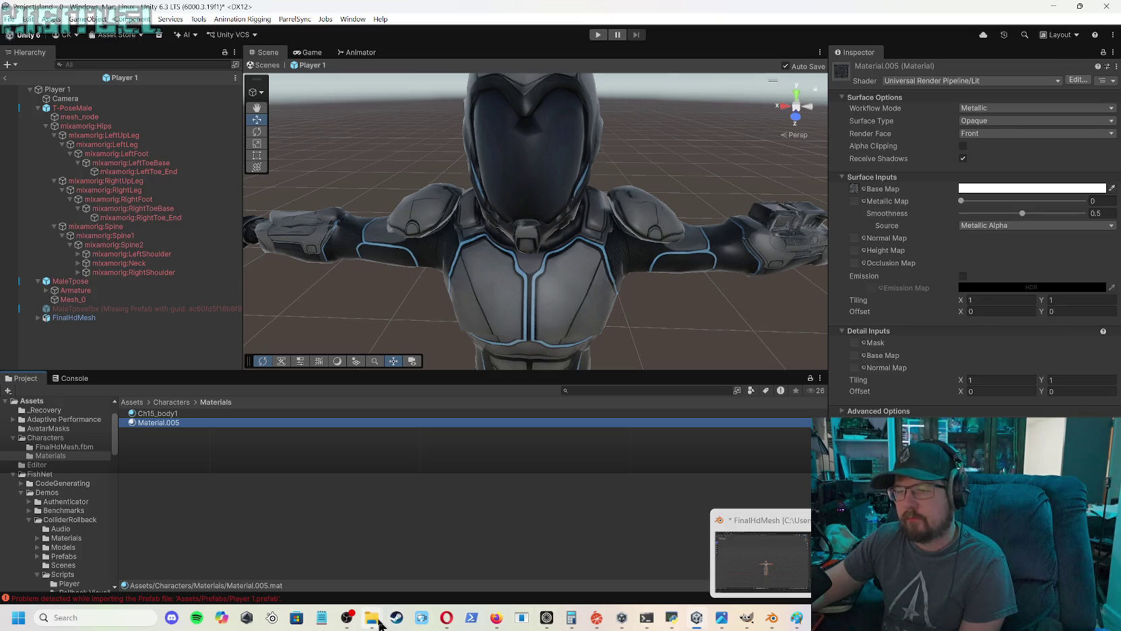
- Open FinalHDMesh's exosuit texture folder and widen the Name column to show full file names
mouse_move(371, 617)
click(382, 575)
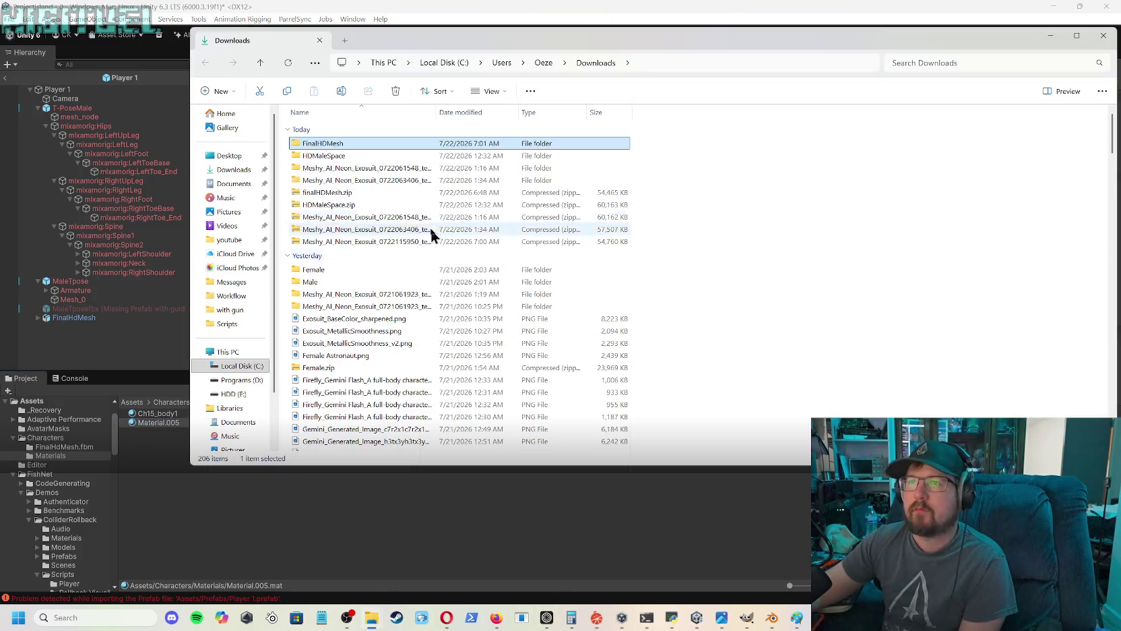
double_click(388, 147)
double_click(386, 147)
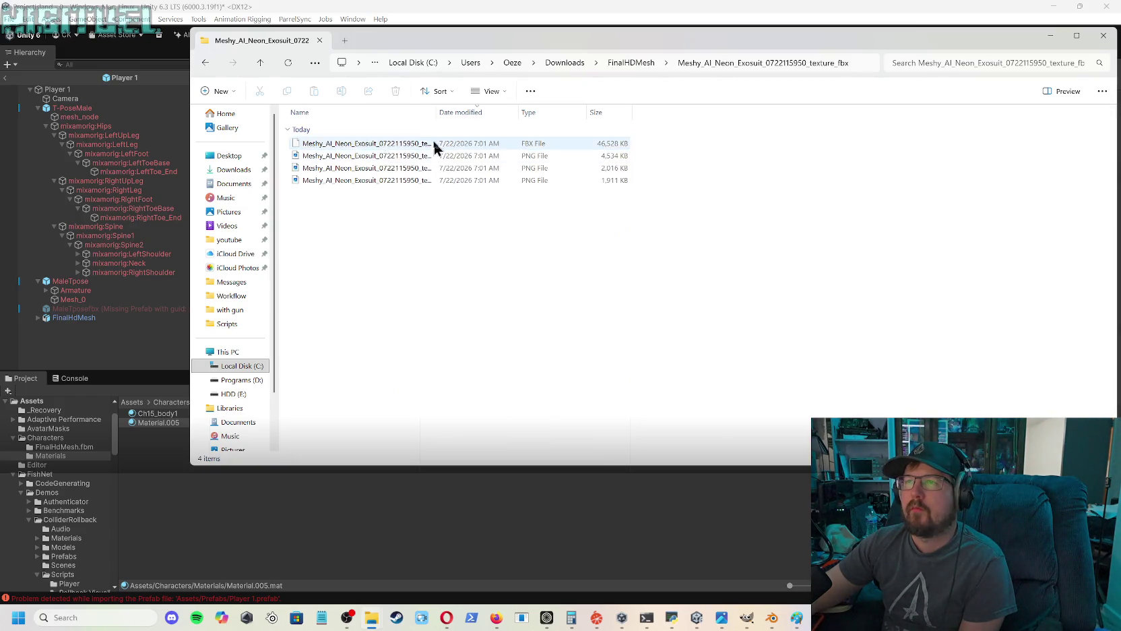
mouse_move(435, 112)
mouse_down()
mouse_move(630, 135)
mouse_move(623, 140)
mouse_up()
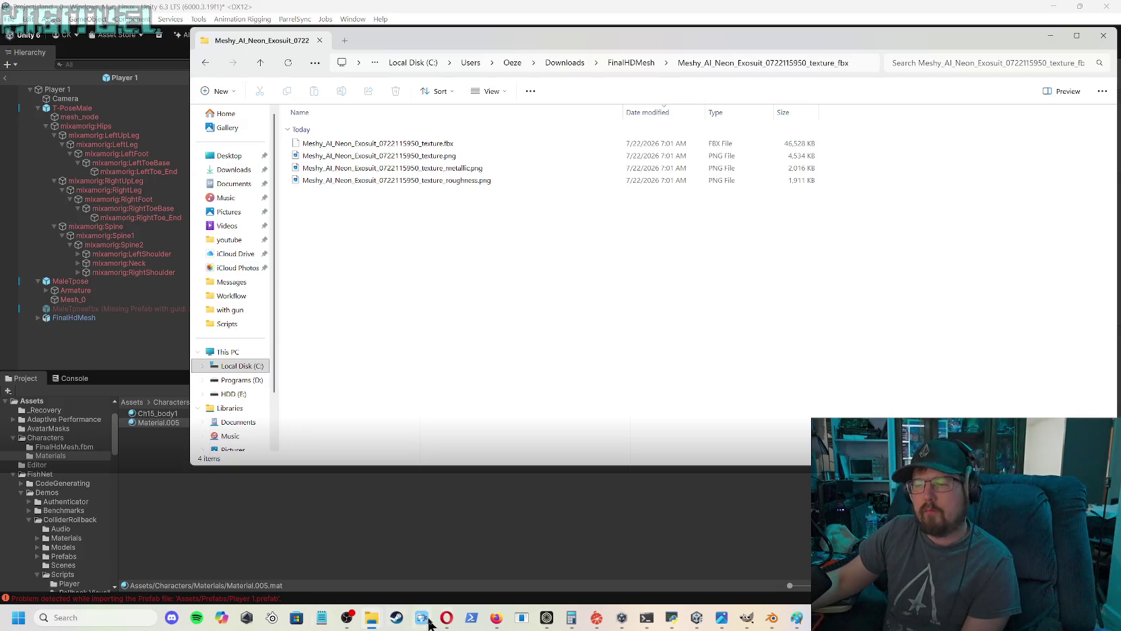
click(498, 619)
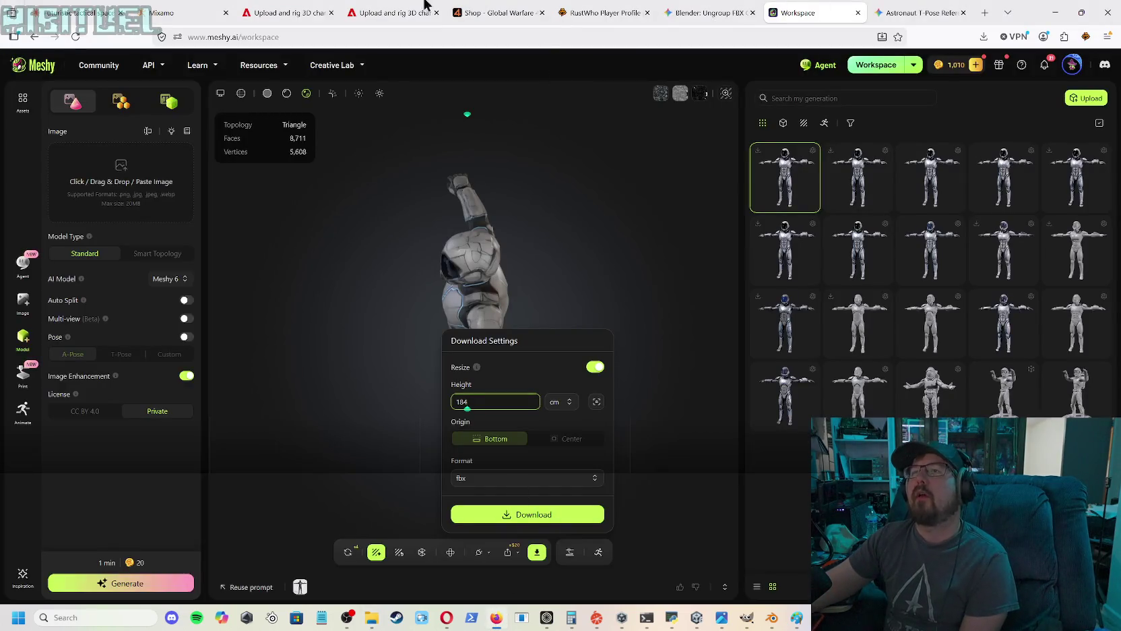
- In the space suit chat, add files and browse to FinalHDMesh's exosuit texture folder
click(106, 16)
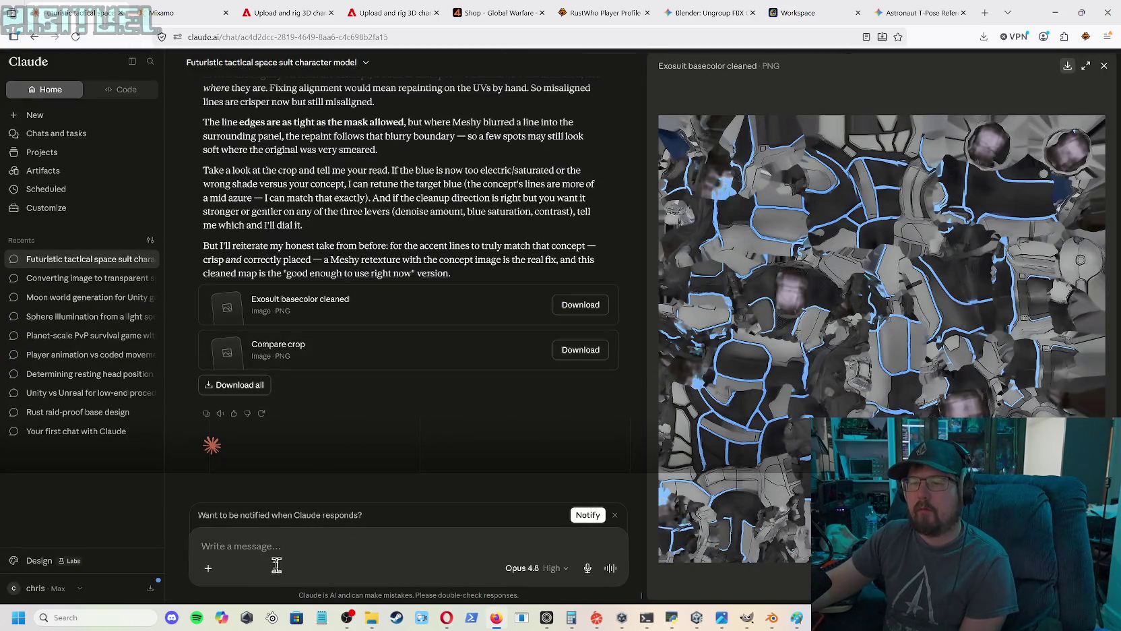
click(208, 569)
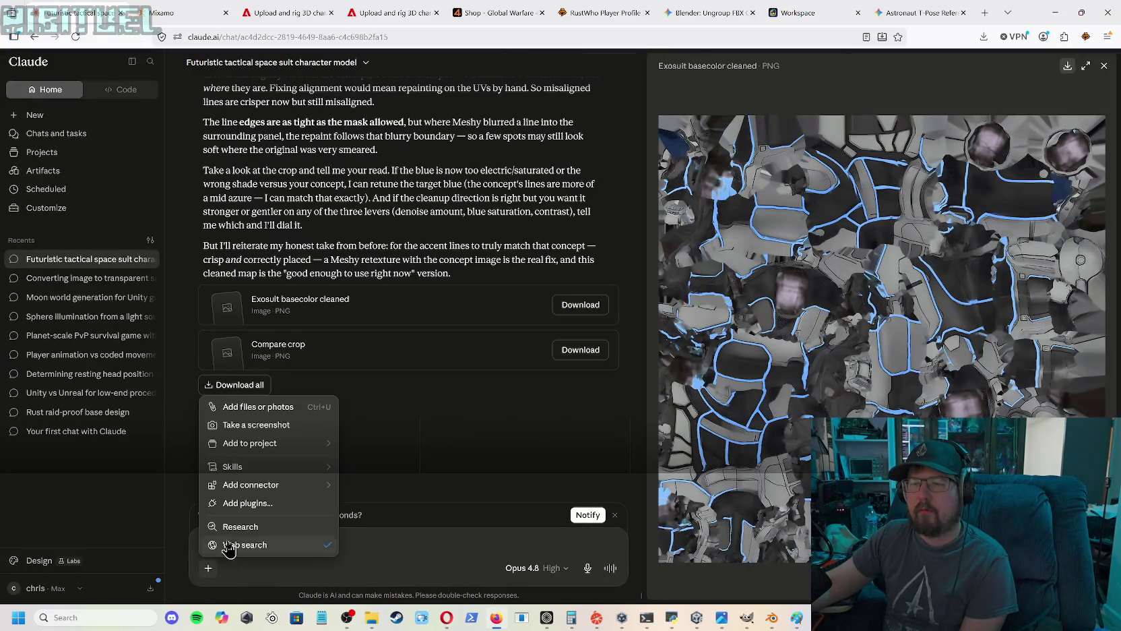
click(258, 408)
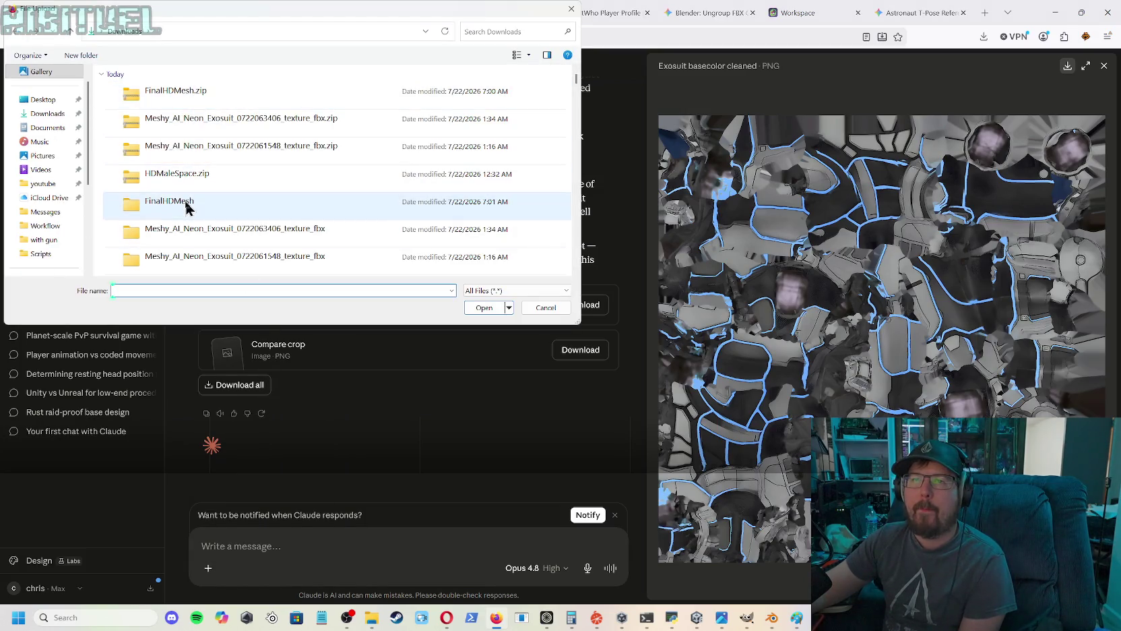
double_click(186, 202)
click(194, 106)
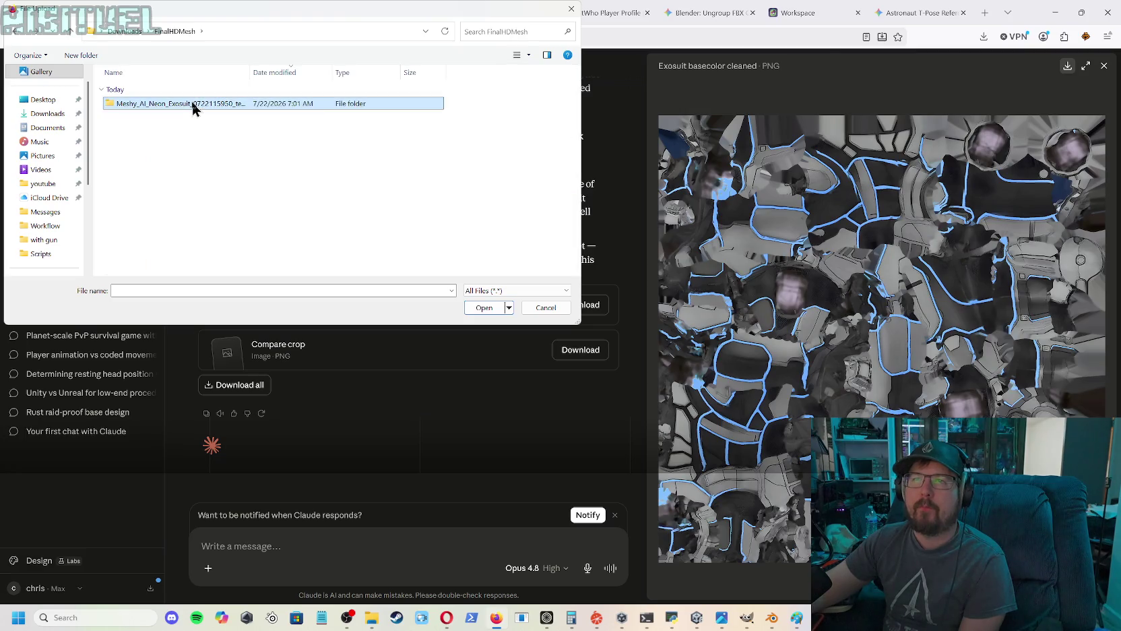
double_click(193, 105)
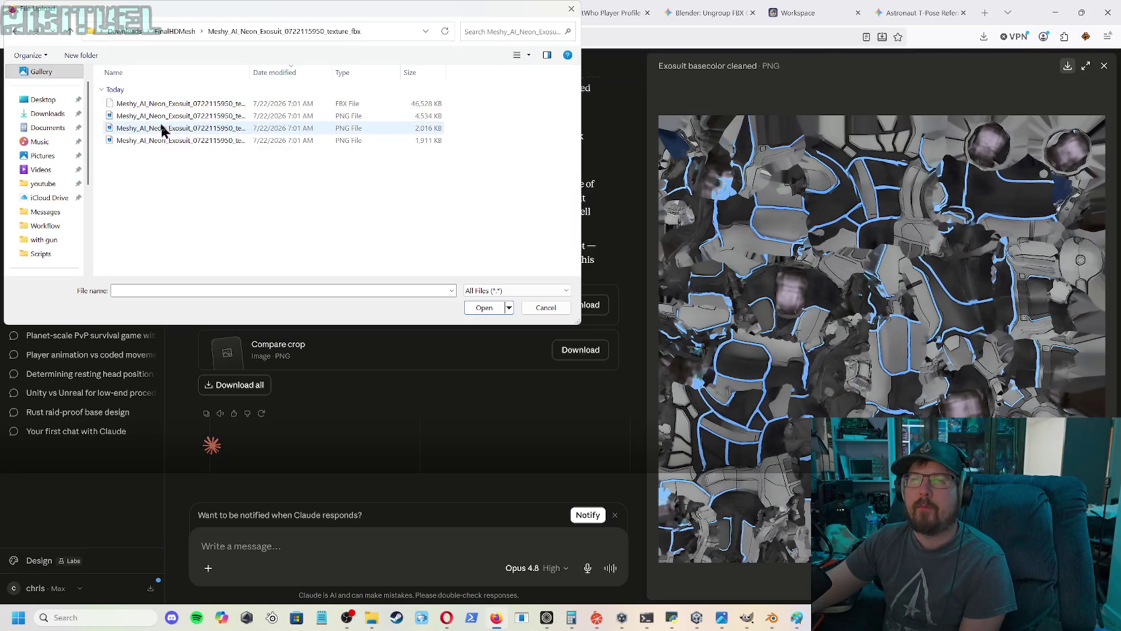
click(68, 32)
click(68, 32)
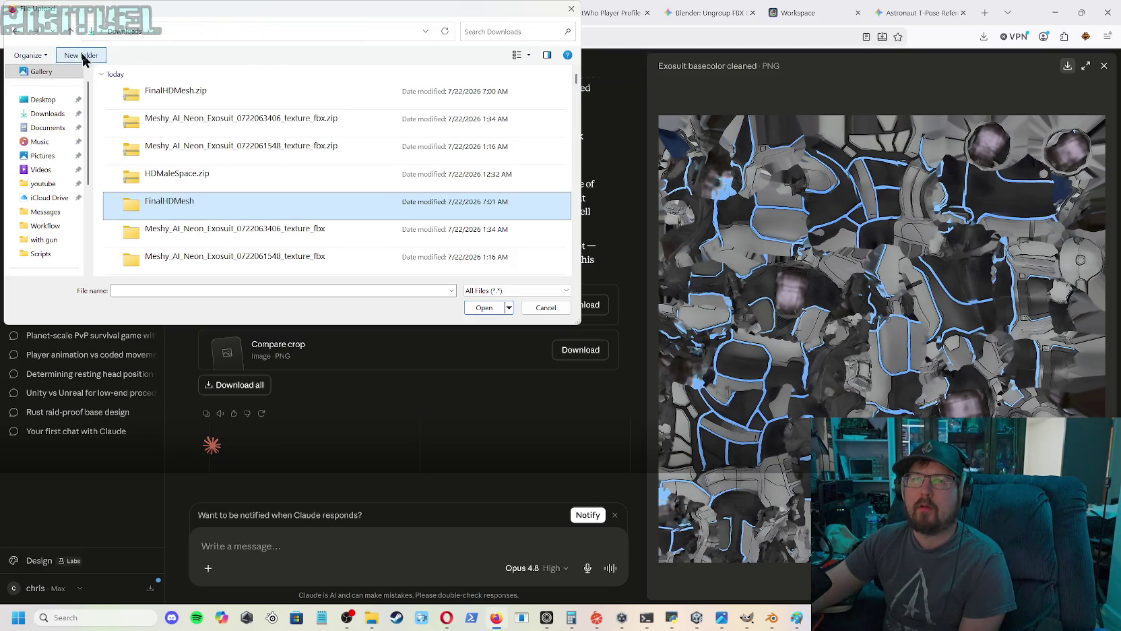
double_click(187, 211)
double_click(171, 105)
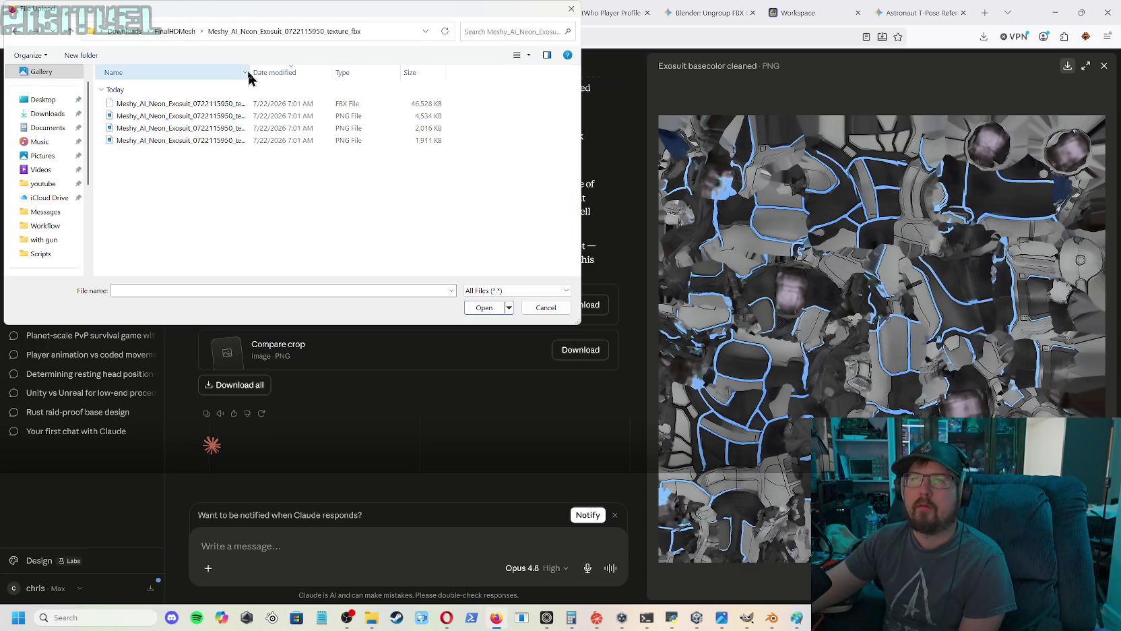
- Select the metallic and roughness PNGs and attach them to the message
drag(250, 71, 397, 72)
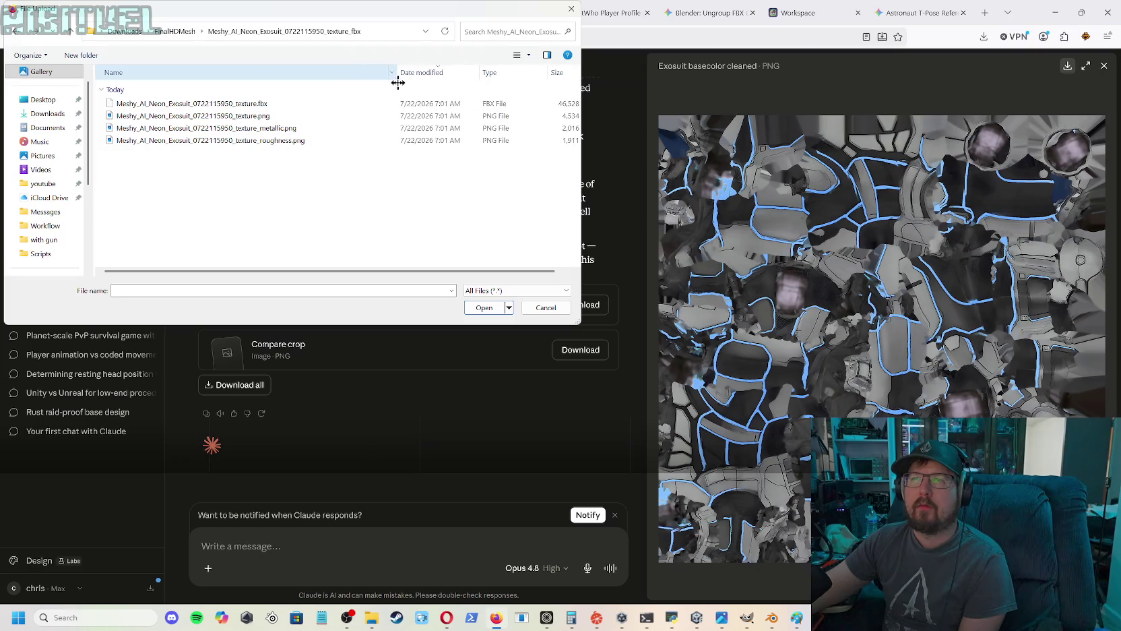
click(244, 128)
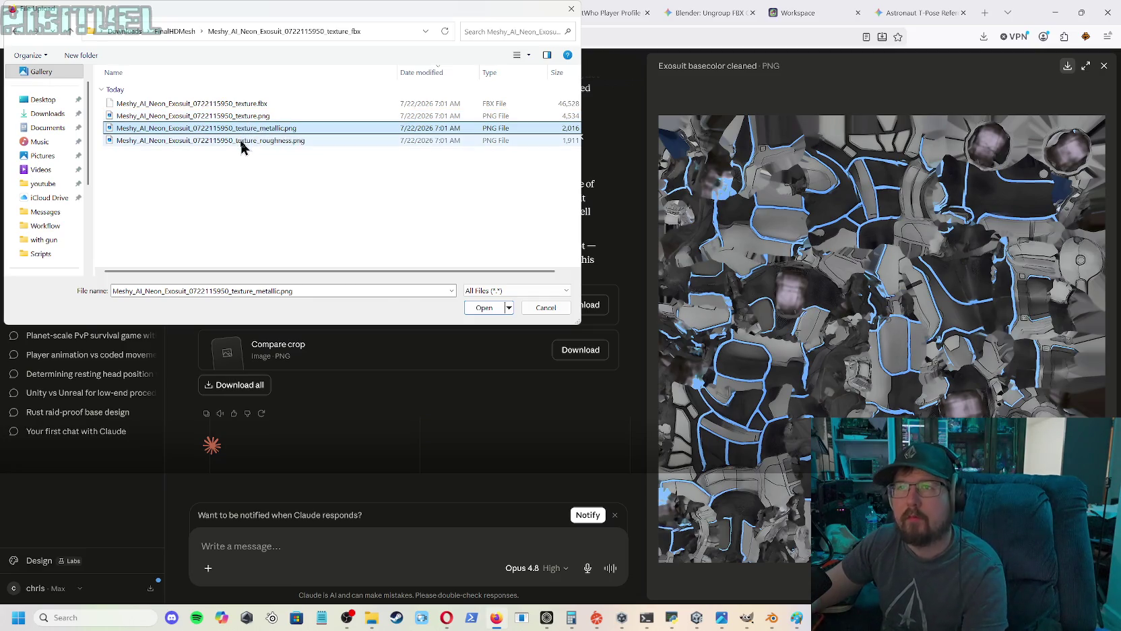
ctrl+click(240, 141)
click(487, 307)
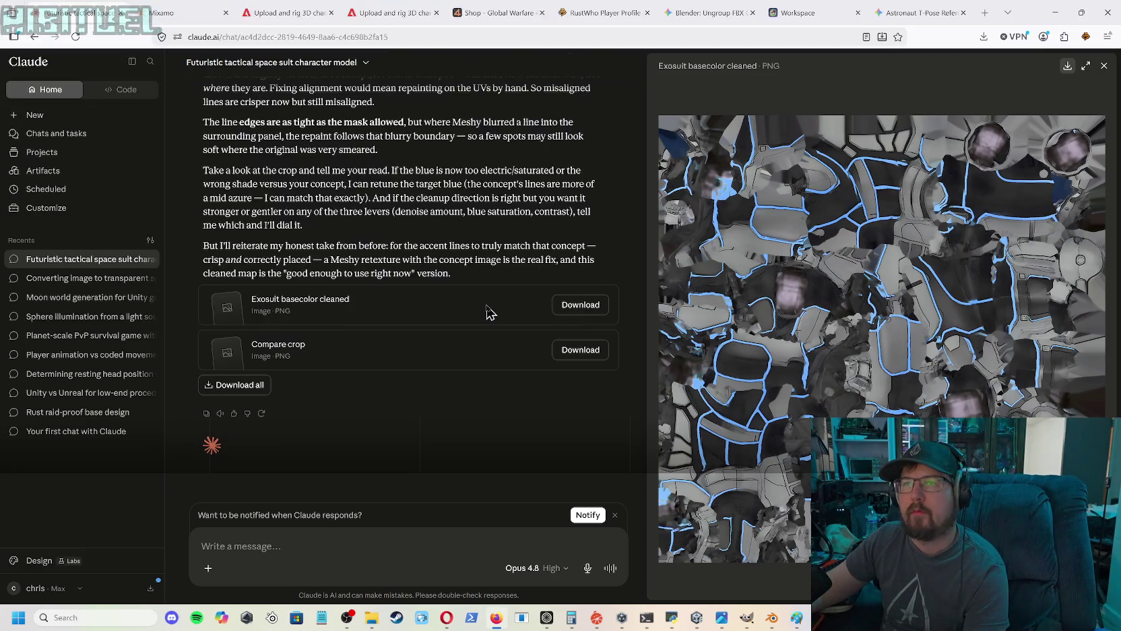
- Begin the message 'I need to combine these into a Metallic texture for unity. You may have to change the glass…'
click(256, 546)
text(I n)
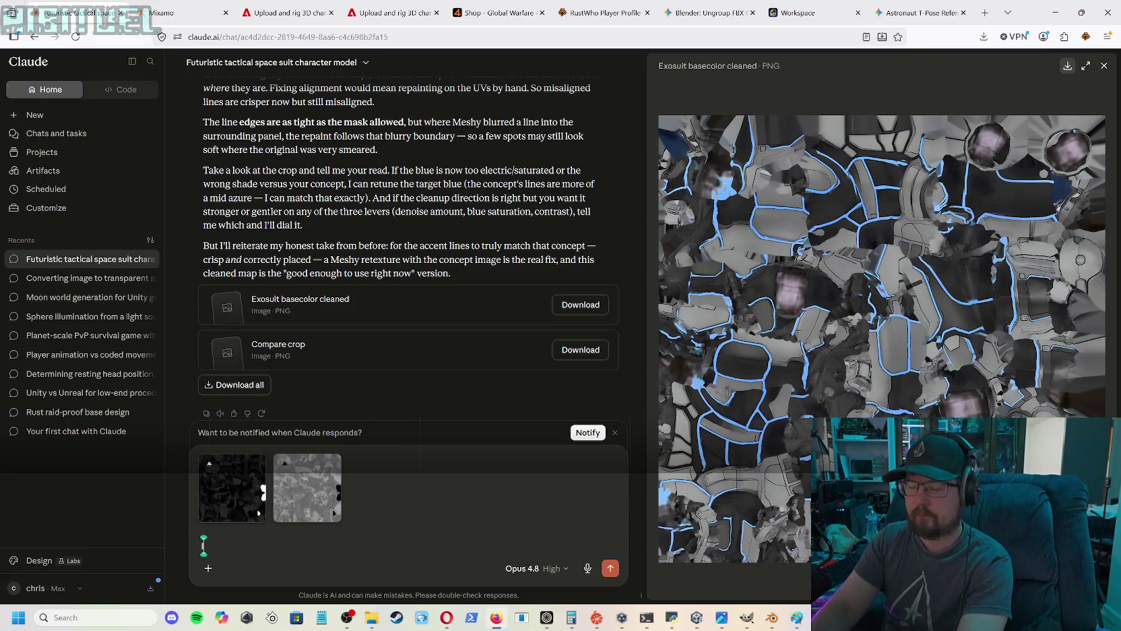
text(eed t)
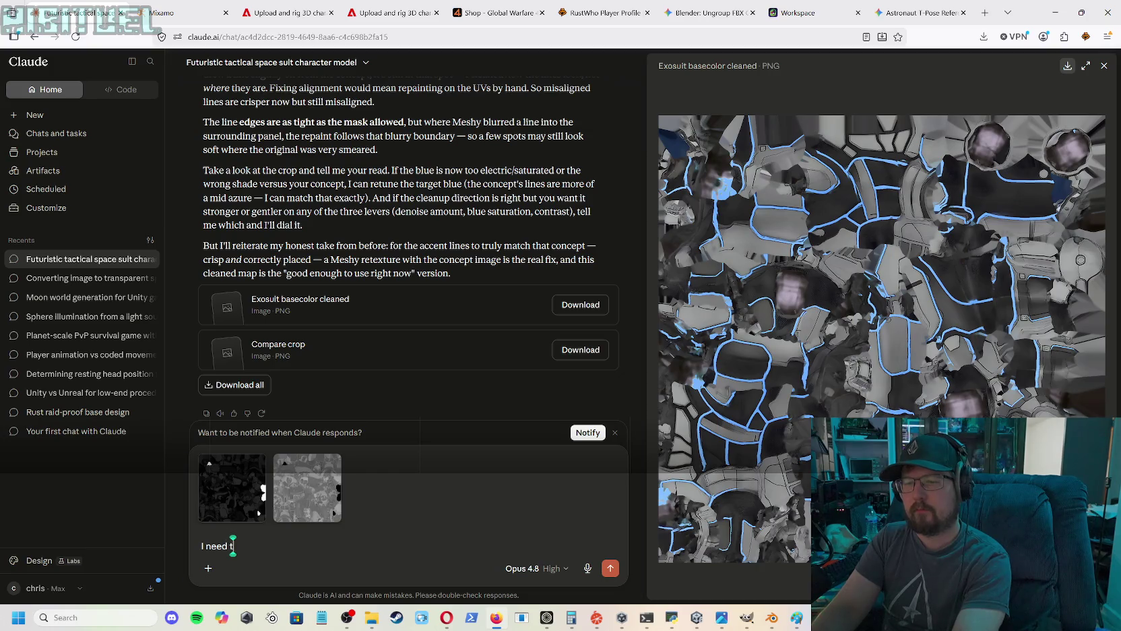
text(o comp)
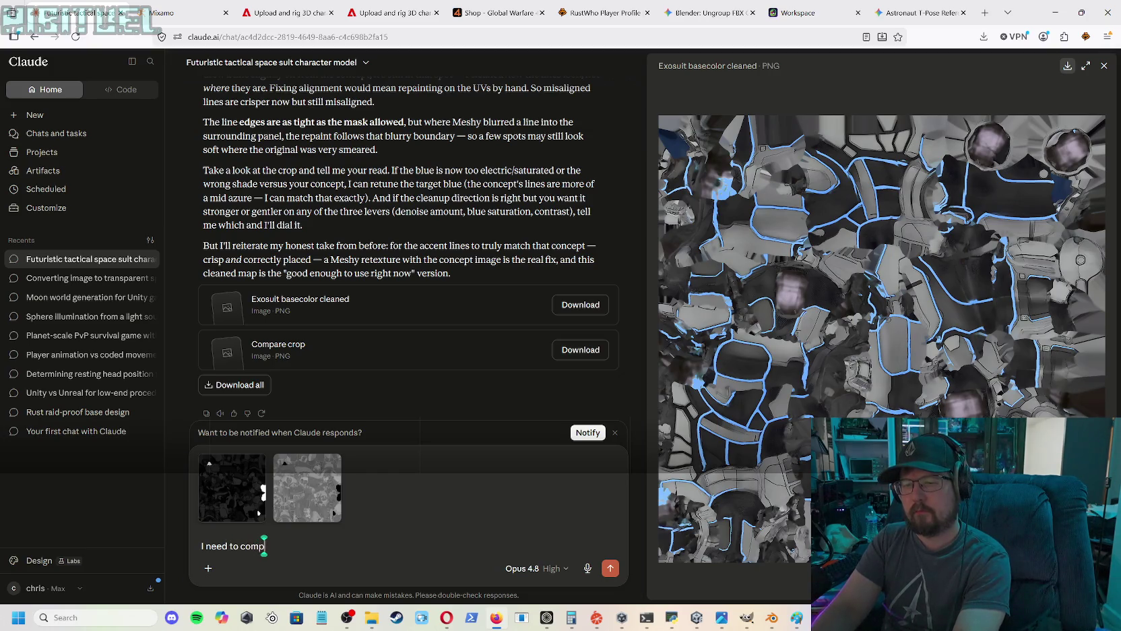
key(BackSpace)
text(bine t)
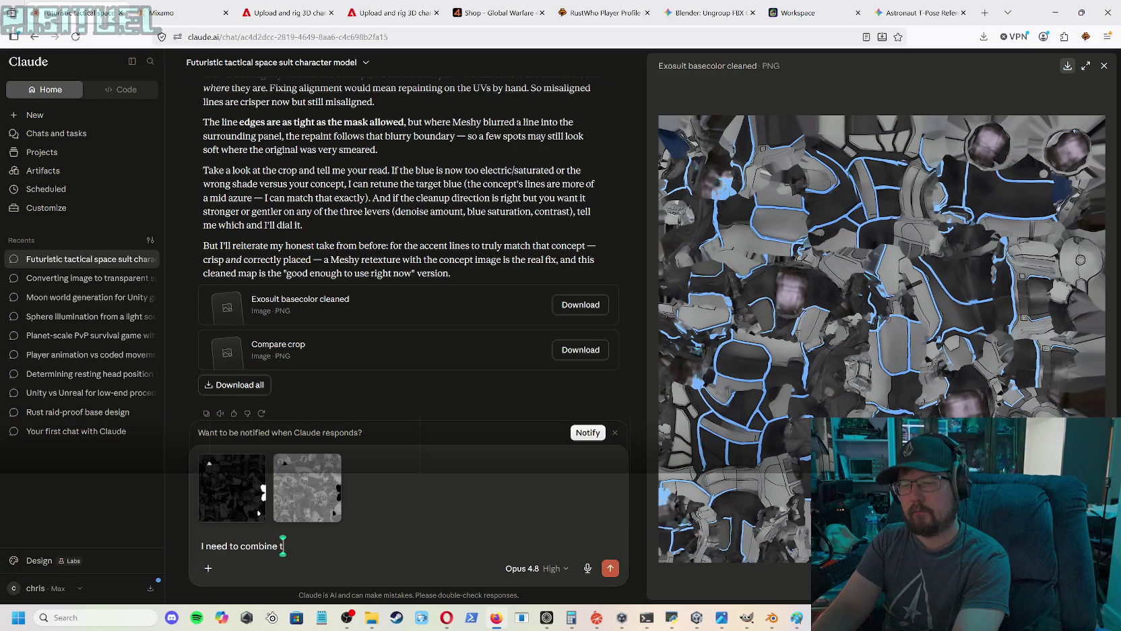
text(hese into a Me)
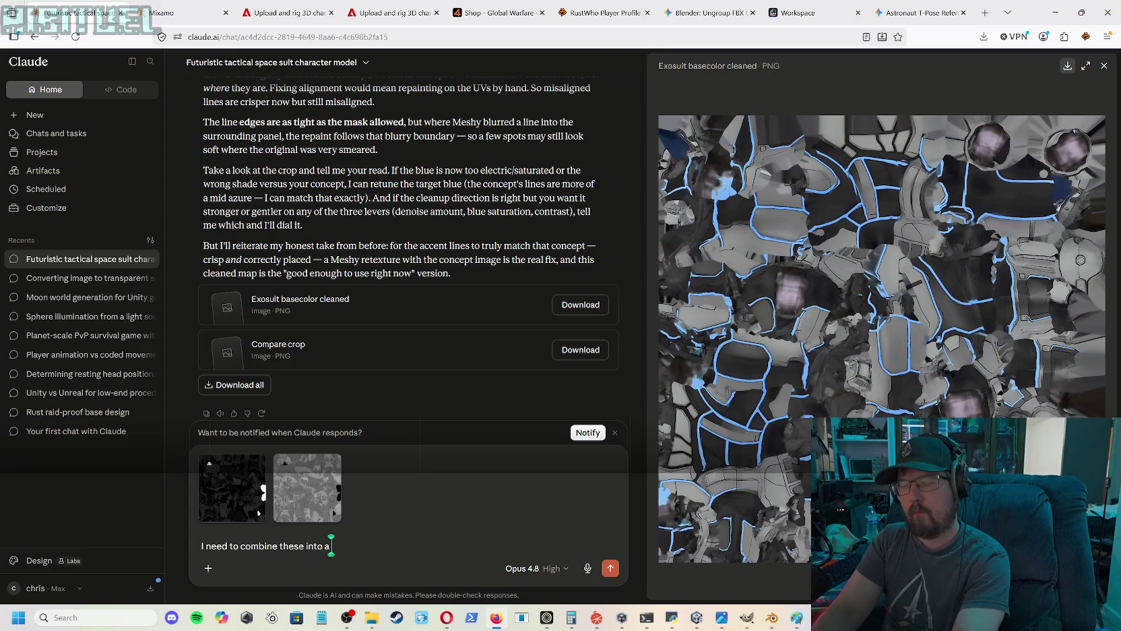
text(tal)
text(lic)
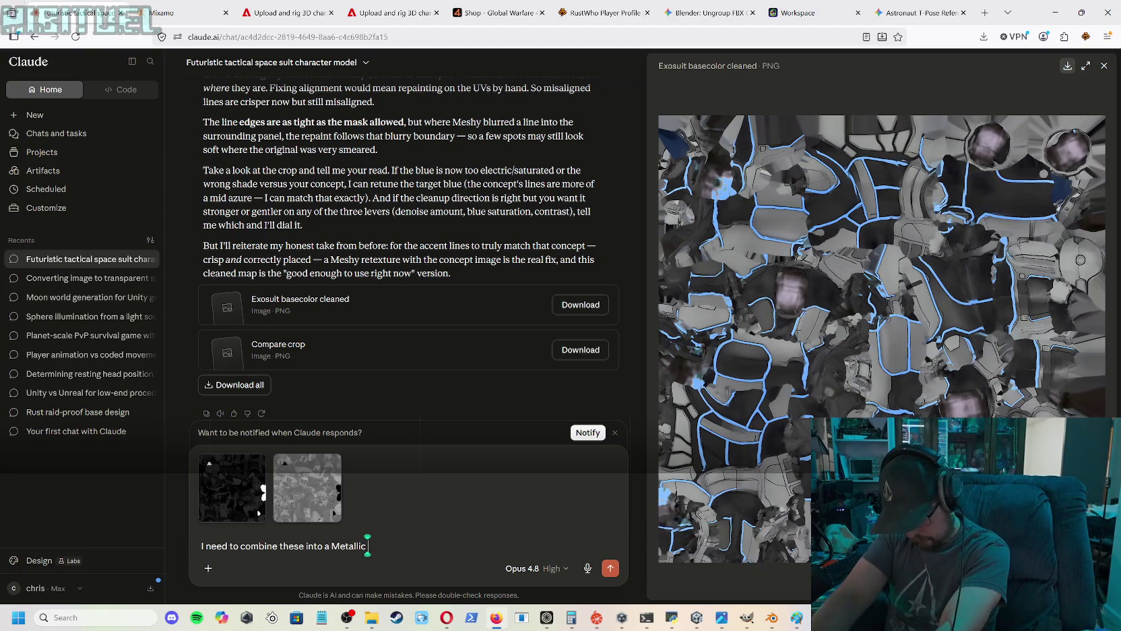
text( textur)
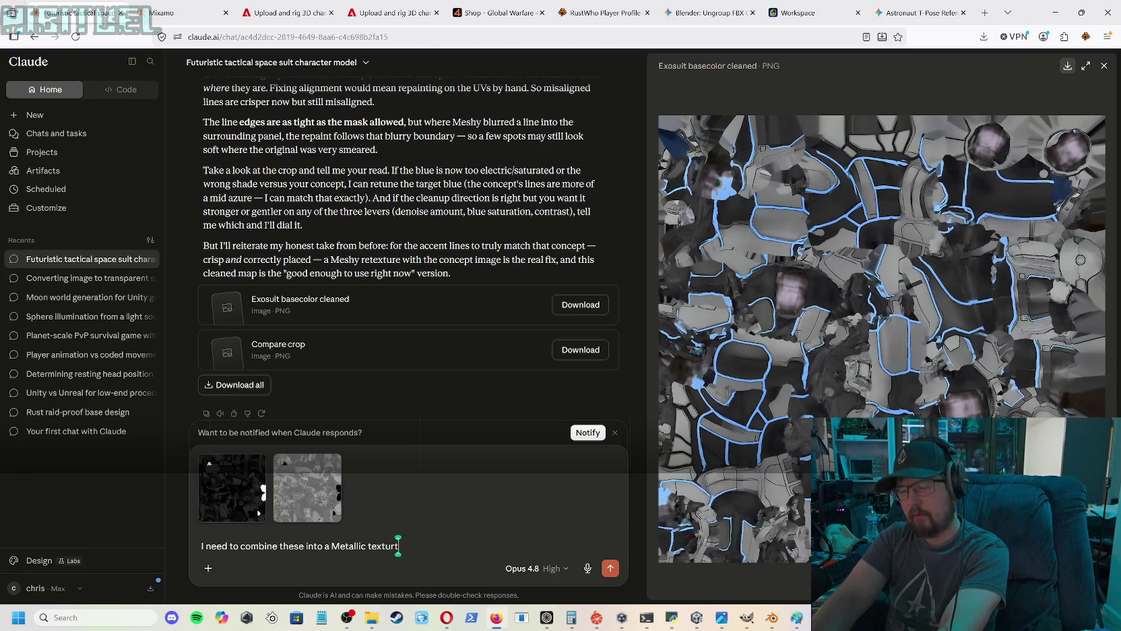
text(e for unit)
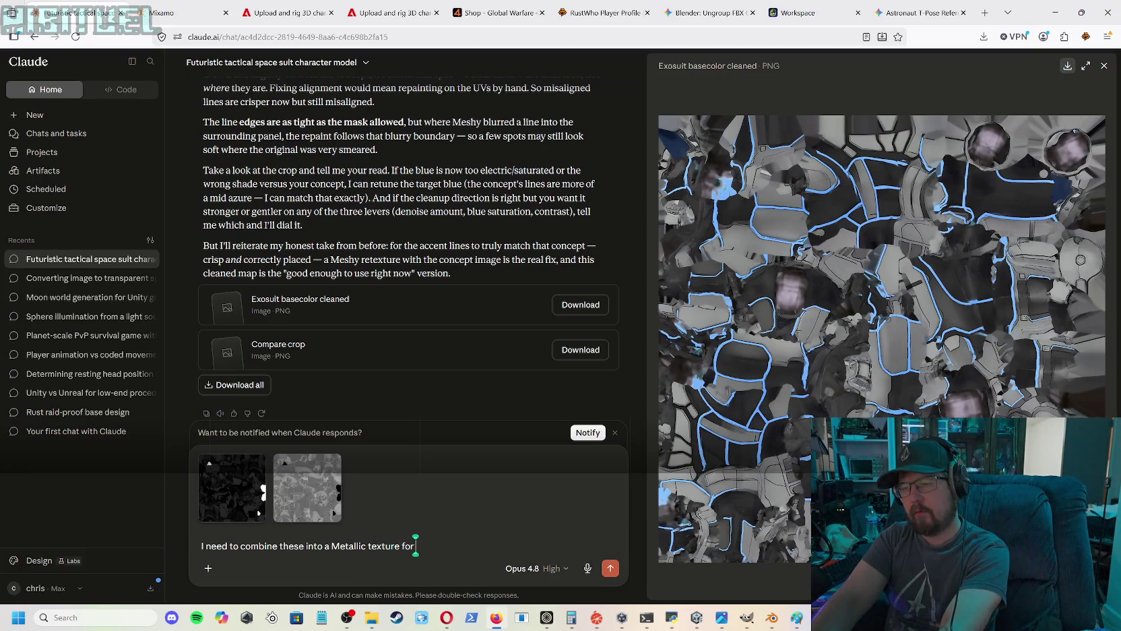
text(y)
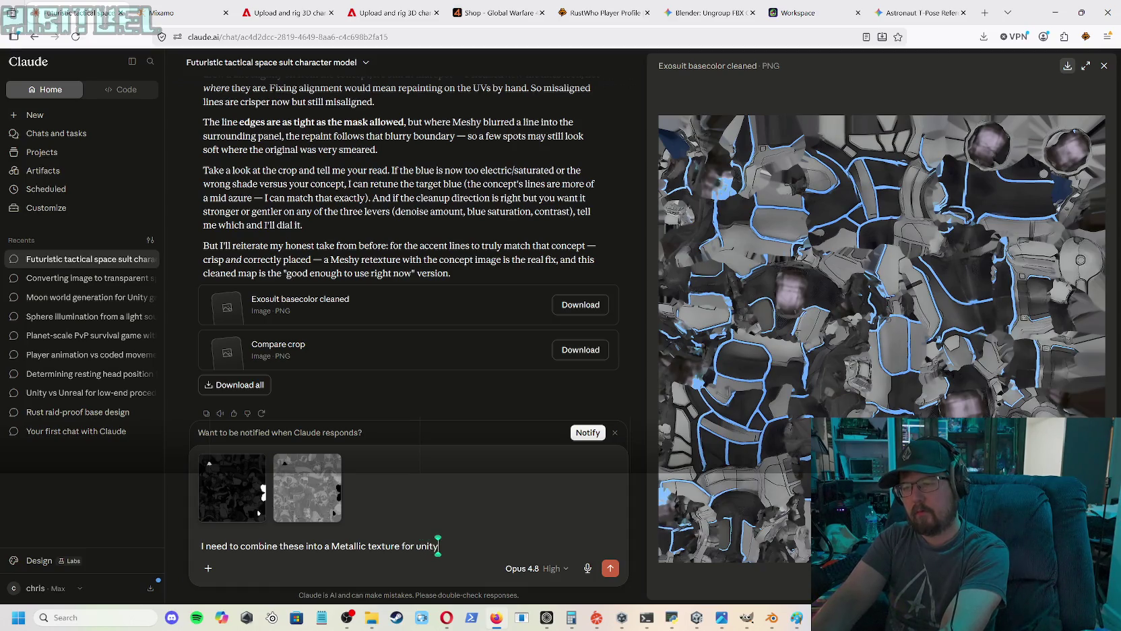
text(. You mayh)
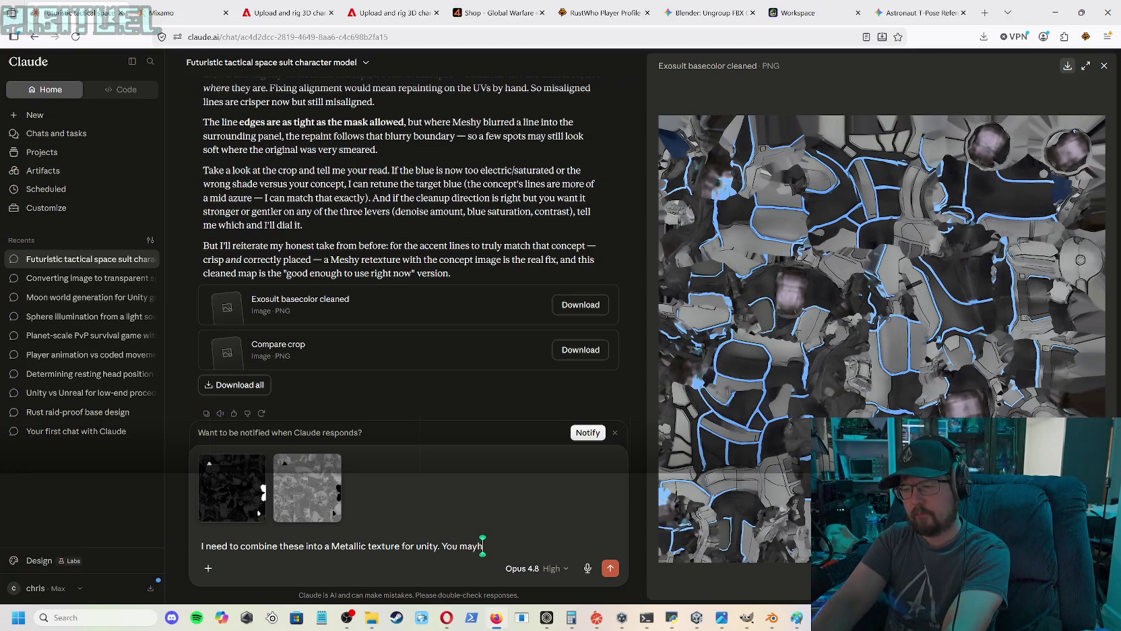
key(BackSpace)
text(have to change)
key(BackSpace)
text(the glass ag)
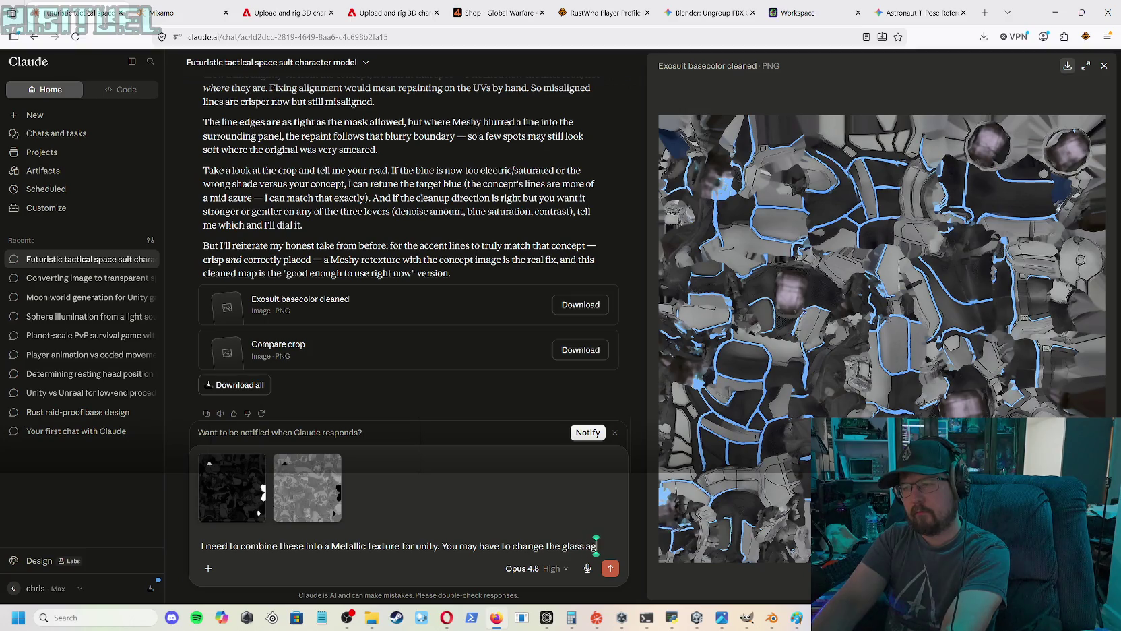
text(ain to ma)
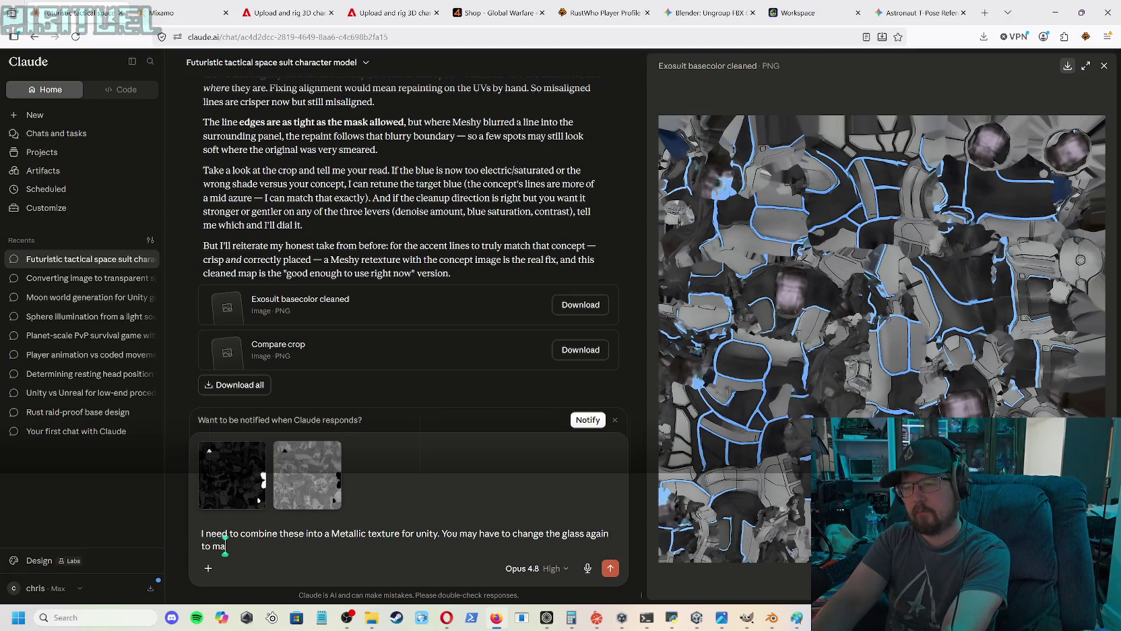
text(ke it more reflective)
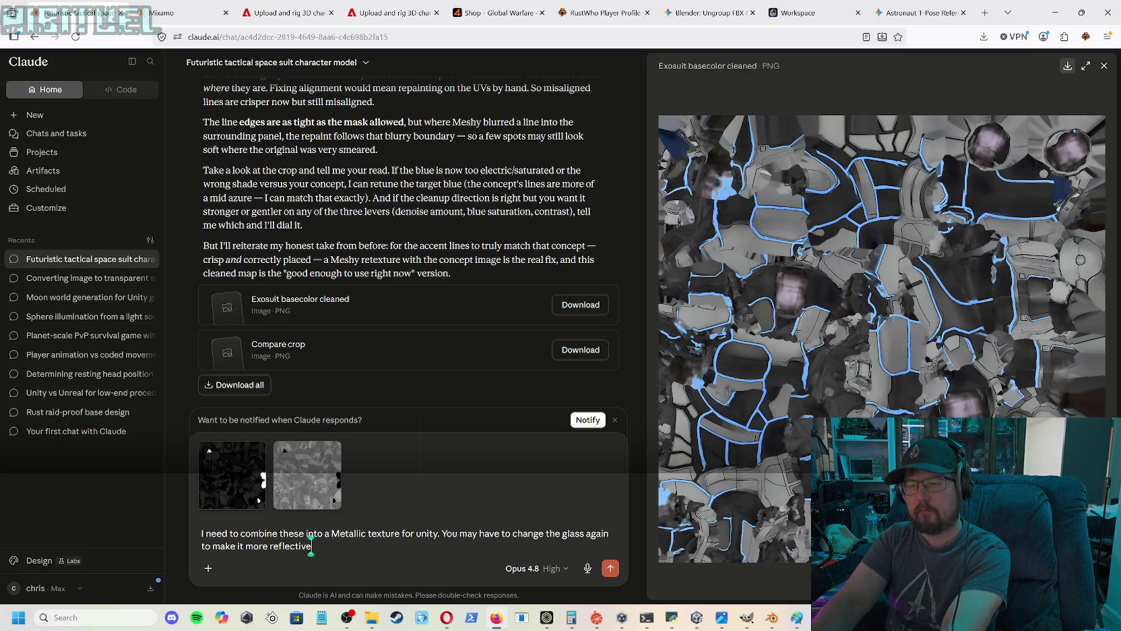
text(. the bl)
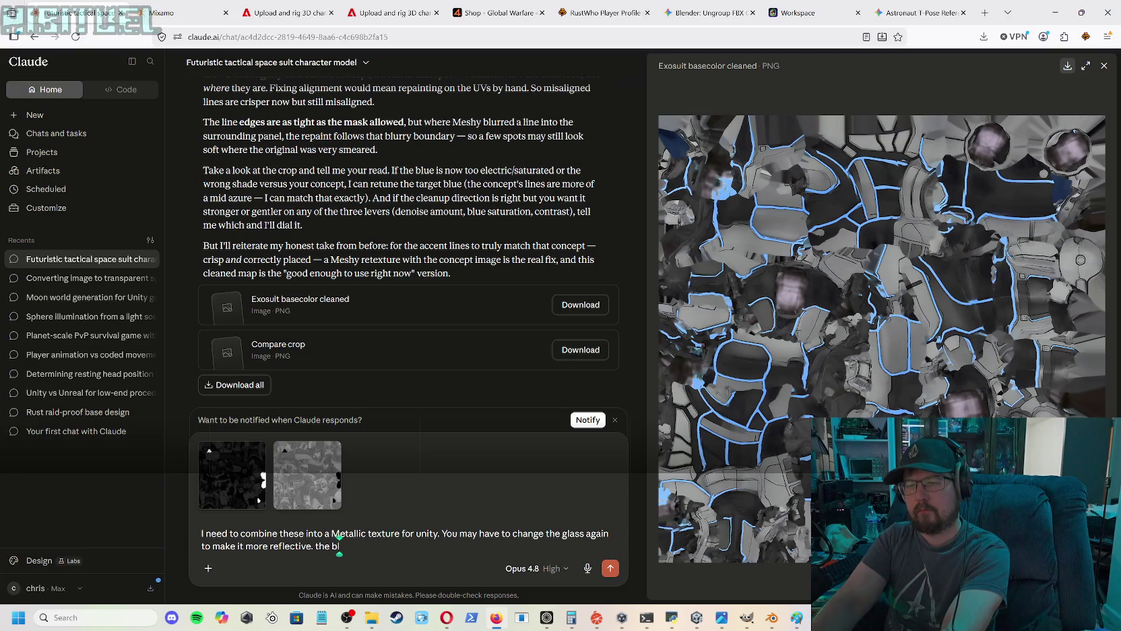
text(W)
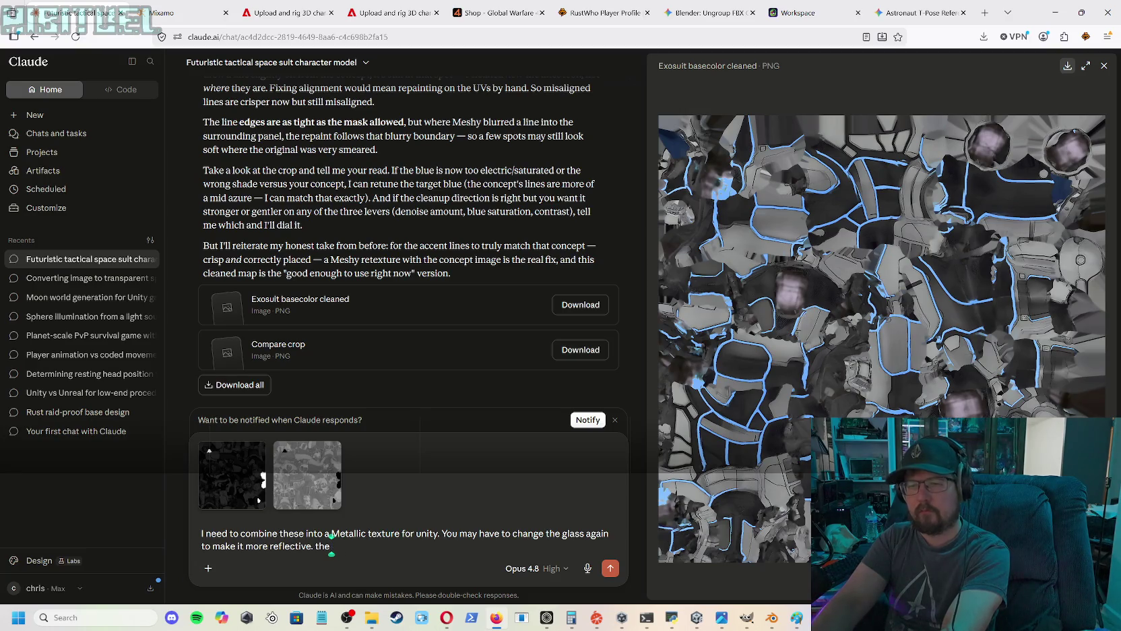
text(he)
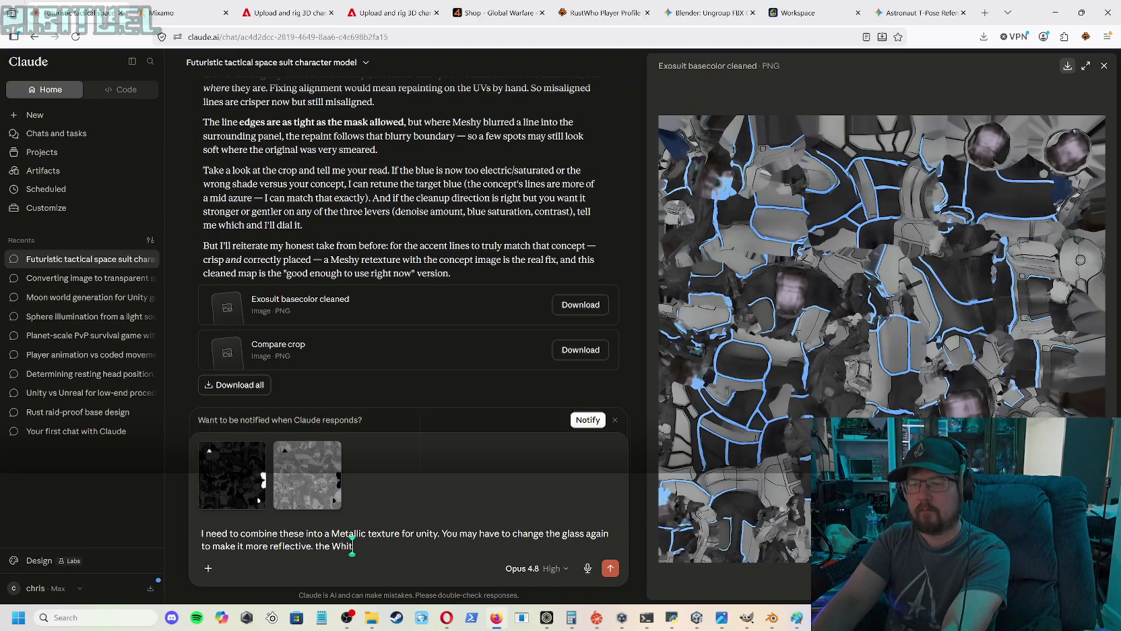
text(in the metal)
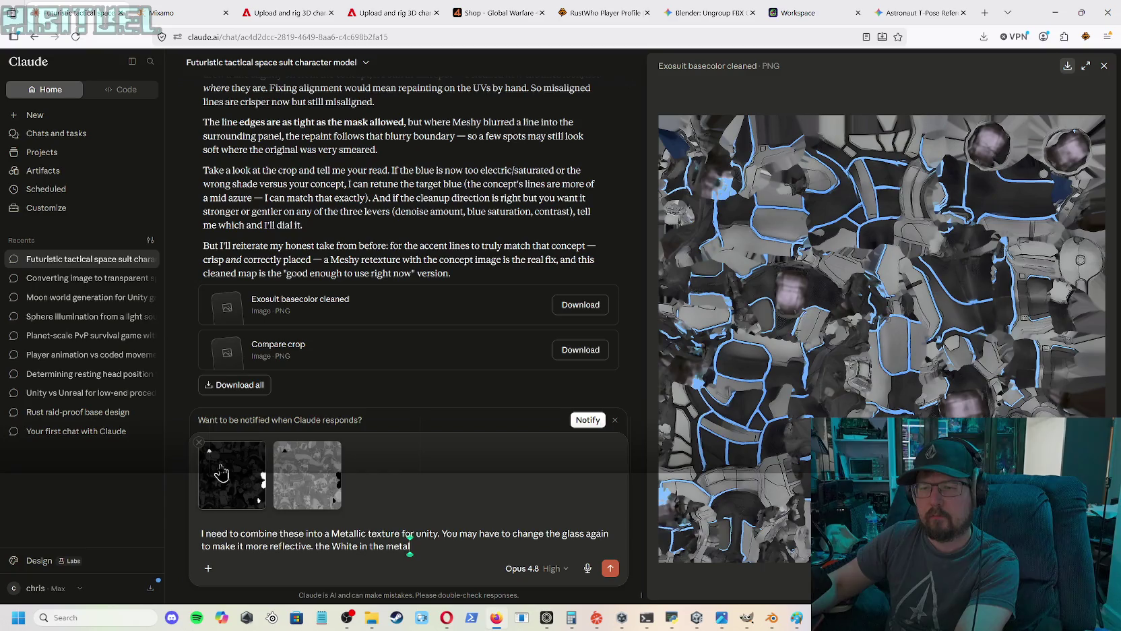
right_click(231, 484)
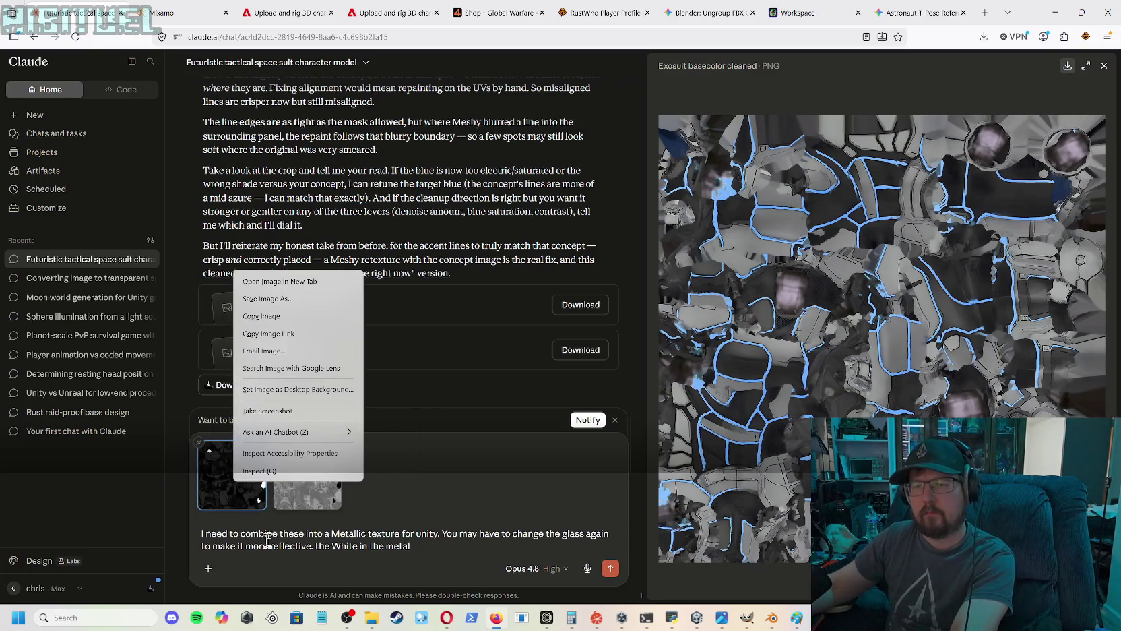
- Add that white in metallic and black in roughness mark the glass, which should reflect like a mirror
click(424, 543)
text(lic is)
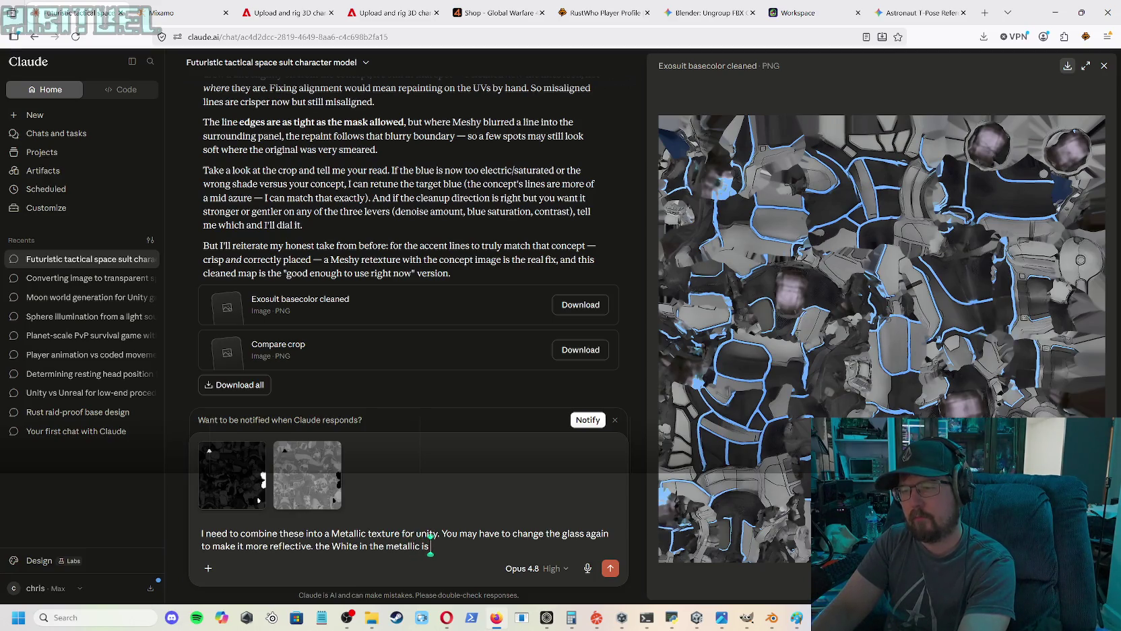
text(the glass and the black in t)
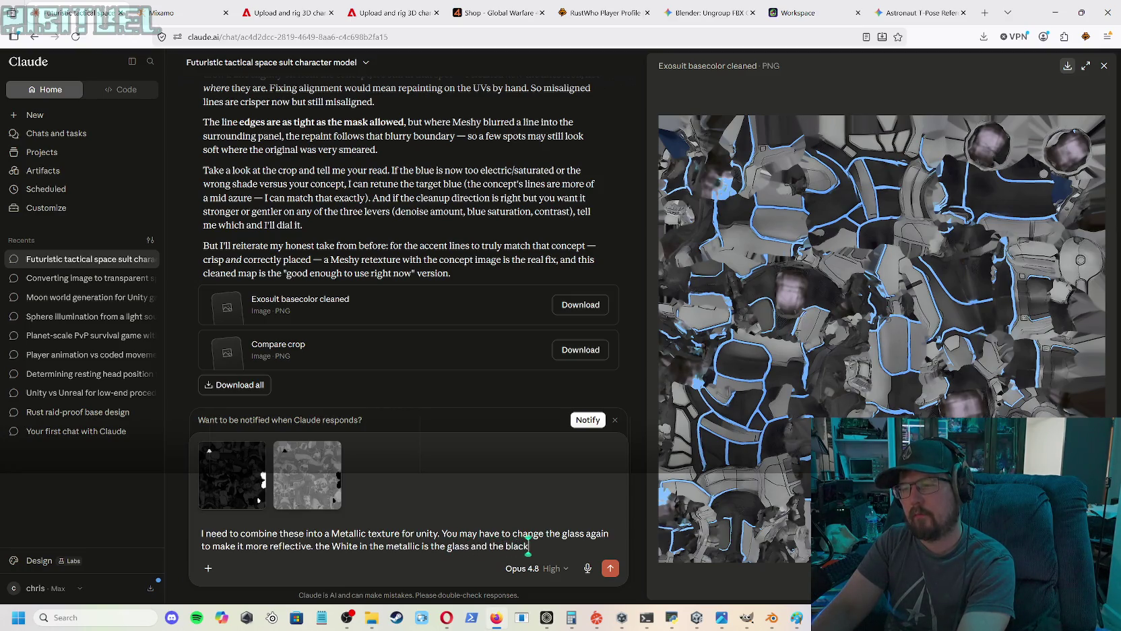
text(he r)
text(oughne)
text( the)
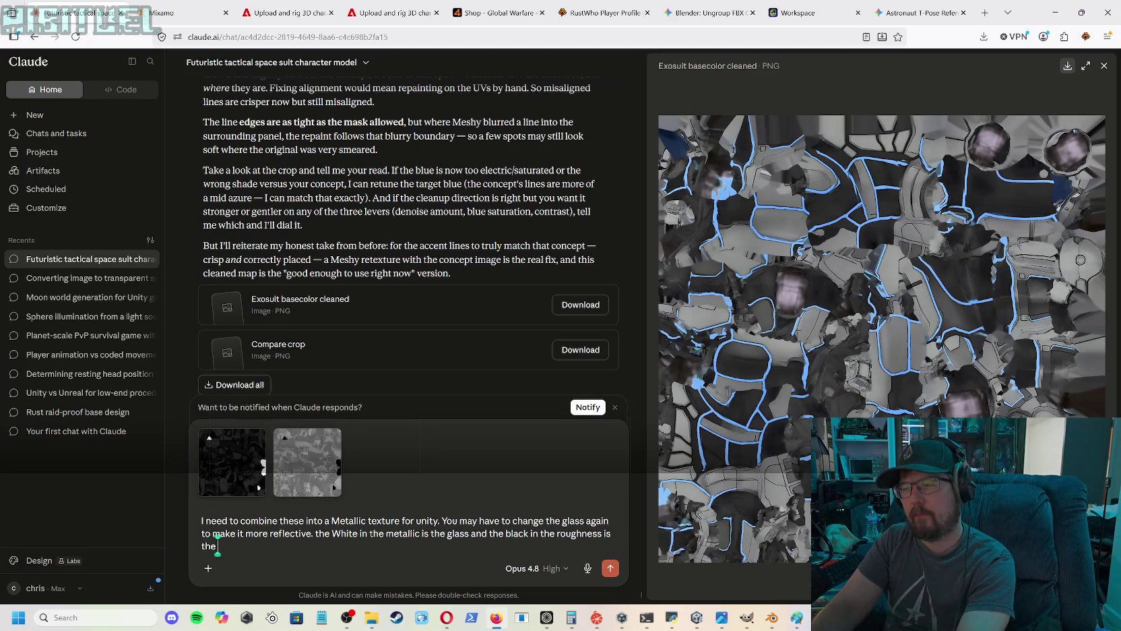
text( glas)
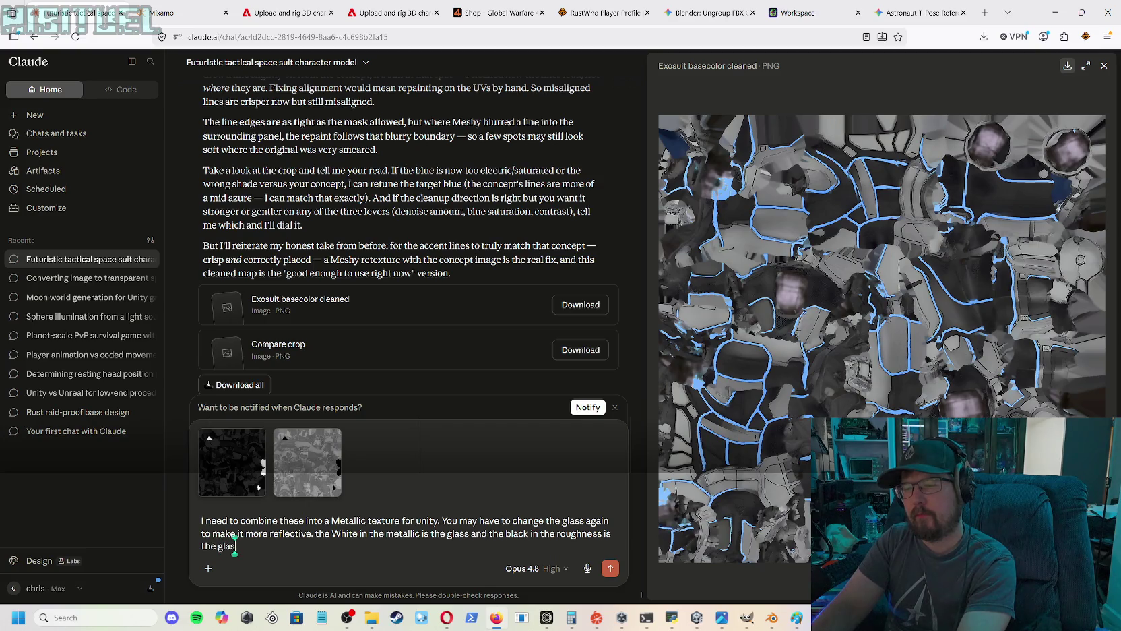
text(s visor.)
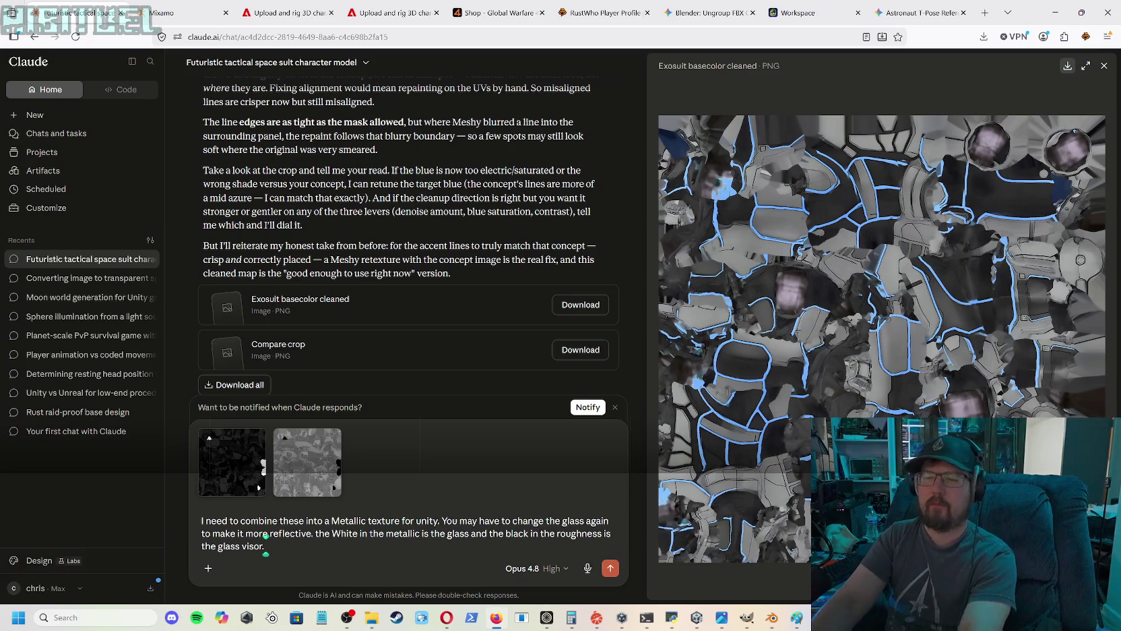
text( It)
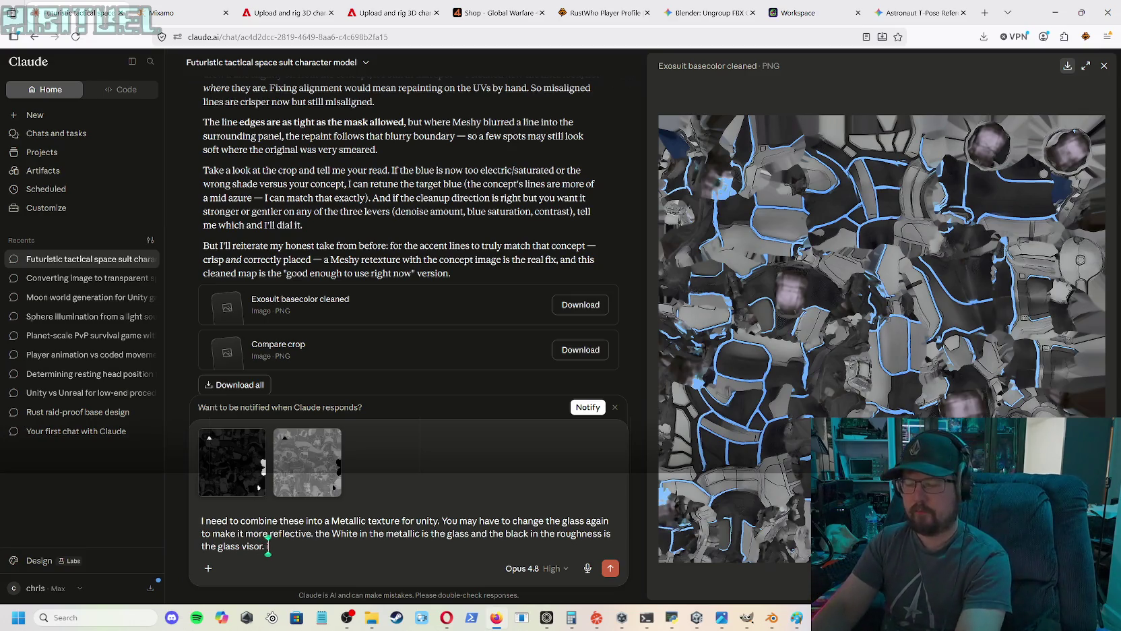
text(should)
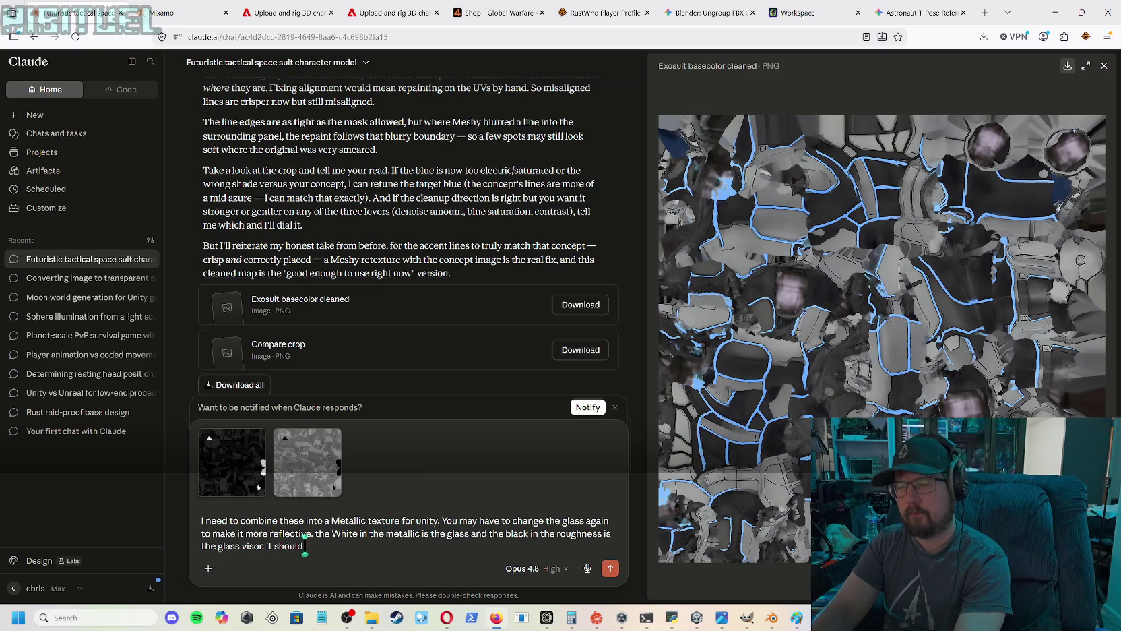
text( be refle)
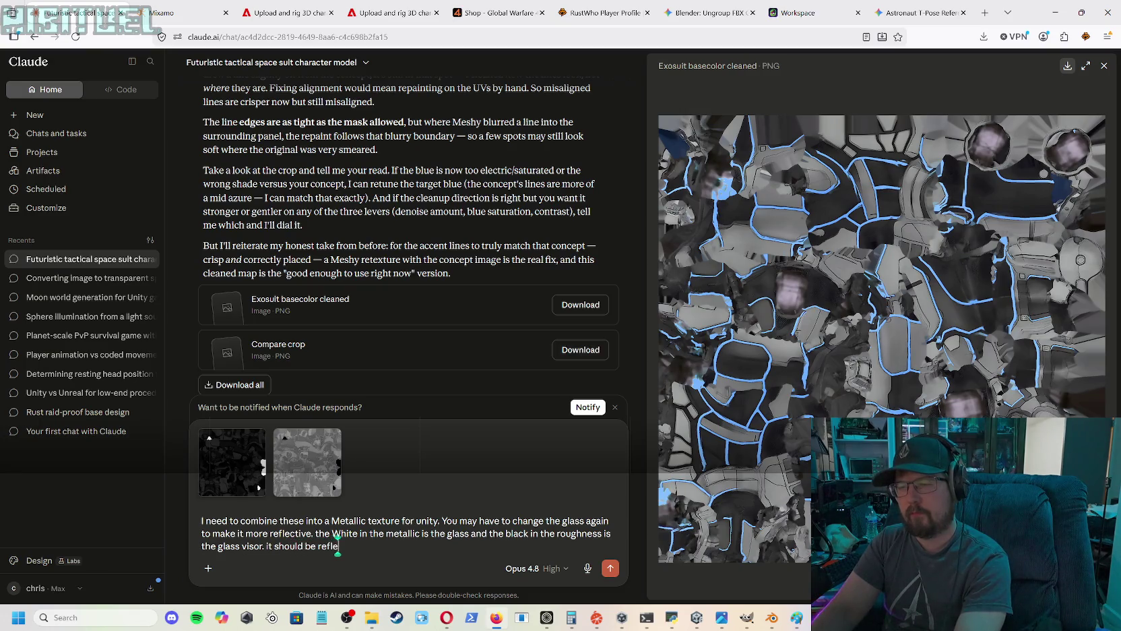
text(ive like a mri)
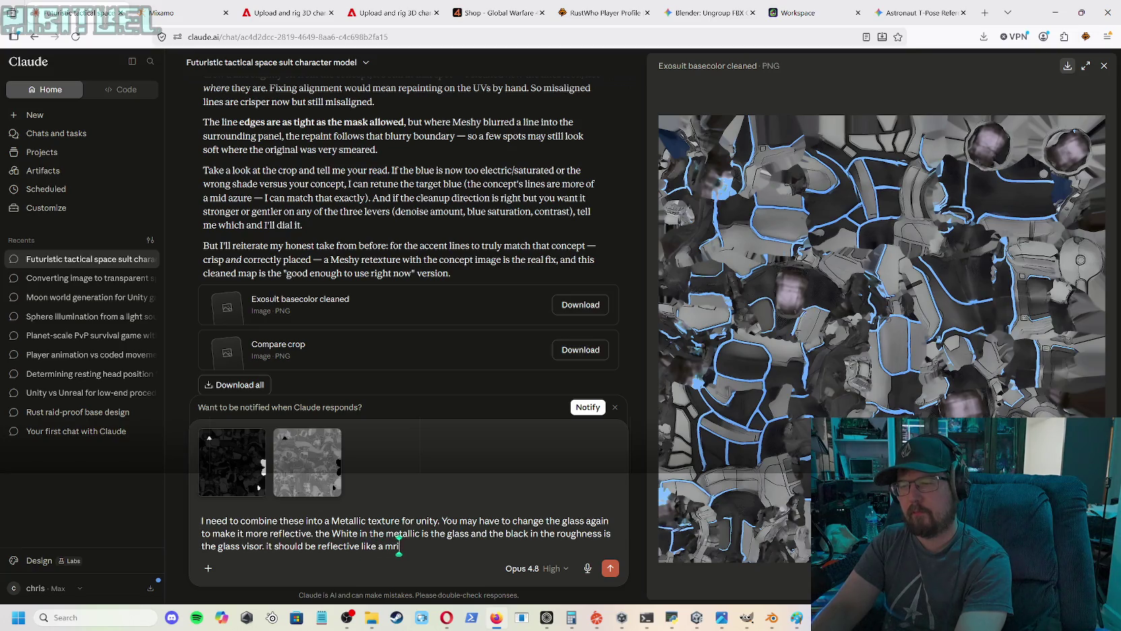
key(BackSpace)
text(irror.)
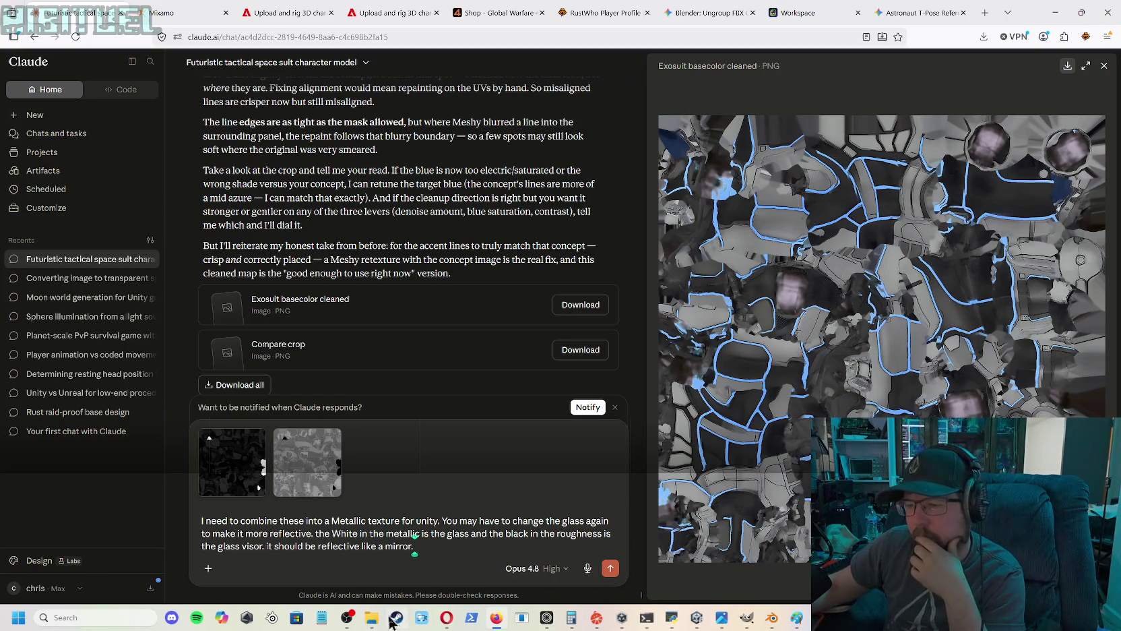
mouse_move(373, 618)
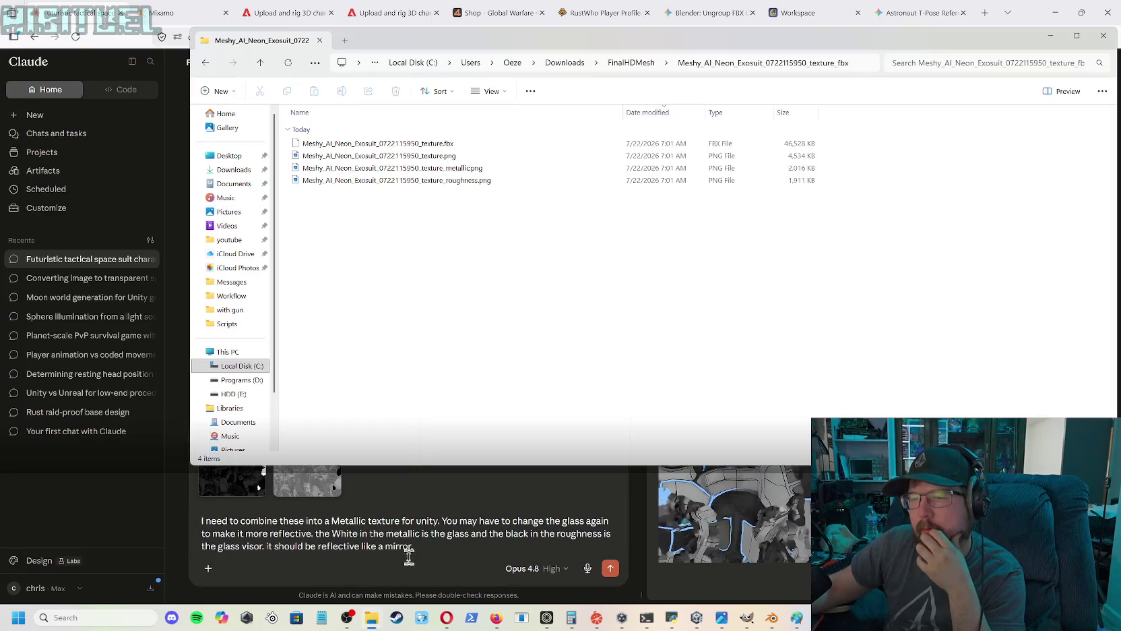
- Inspect texture.png and texture_metallic.png in the exosuit folder, then send the request to Claude
click(417, 565)
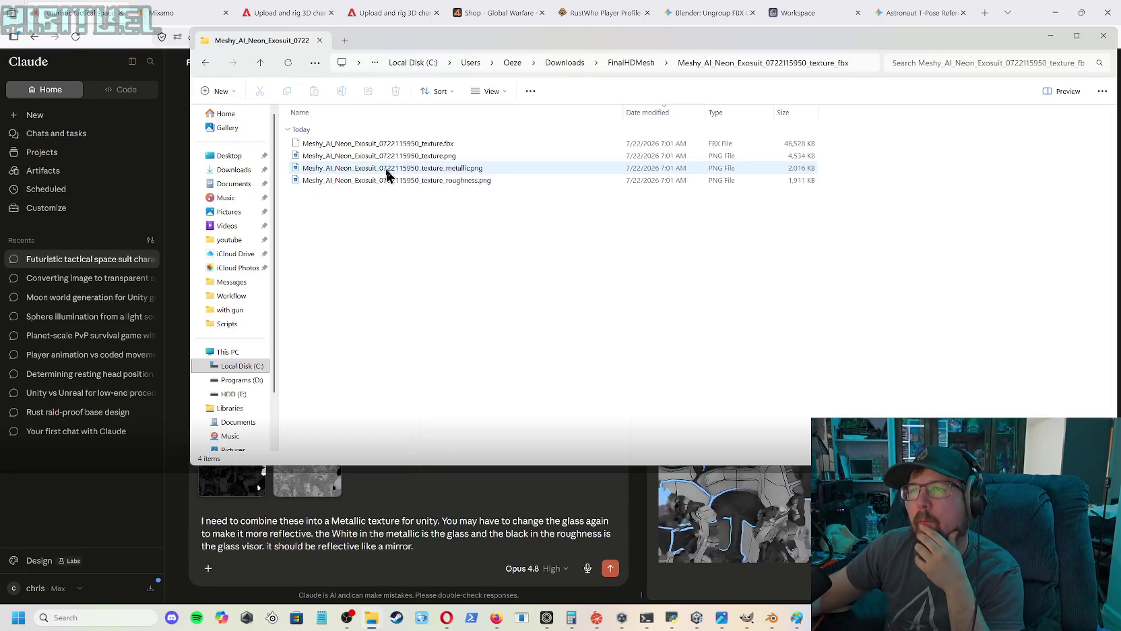
click(404, 158)
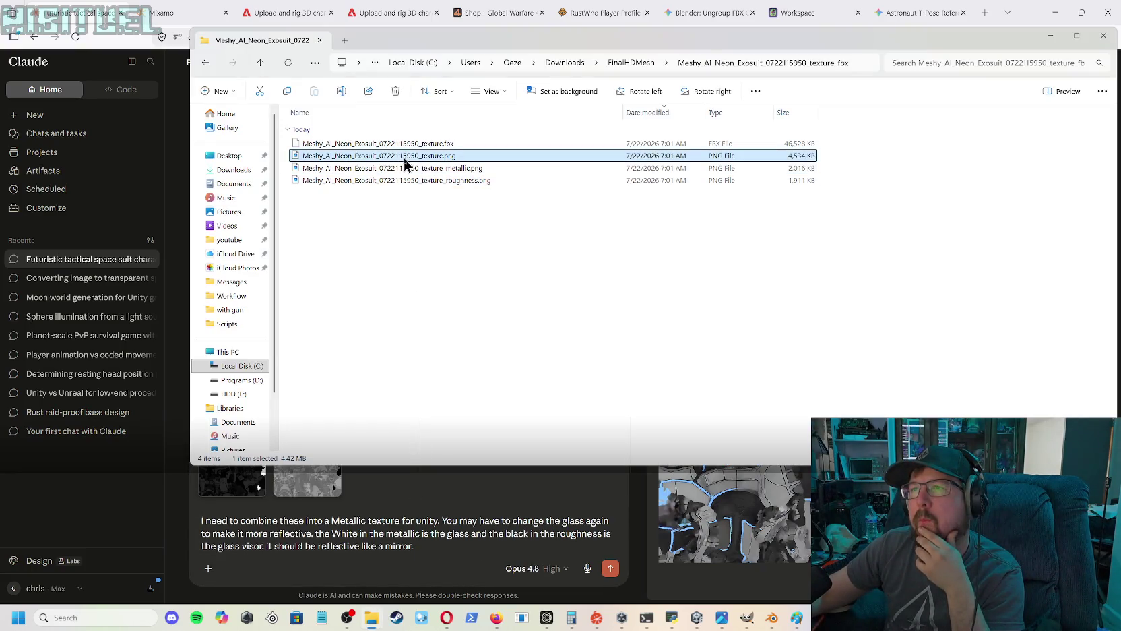
click(405, 170)
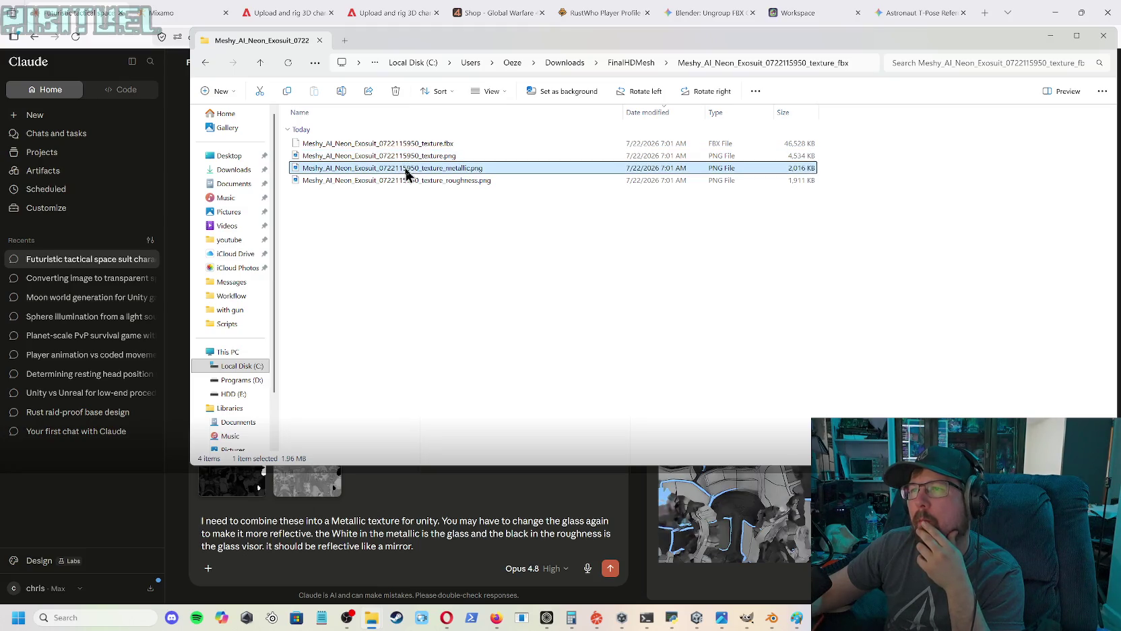
right_click(413, 172)
click(382, 171)
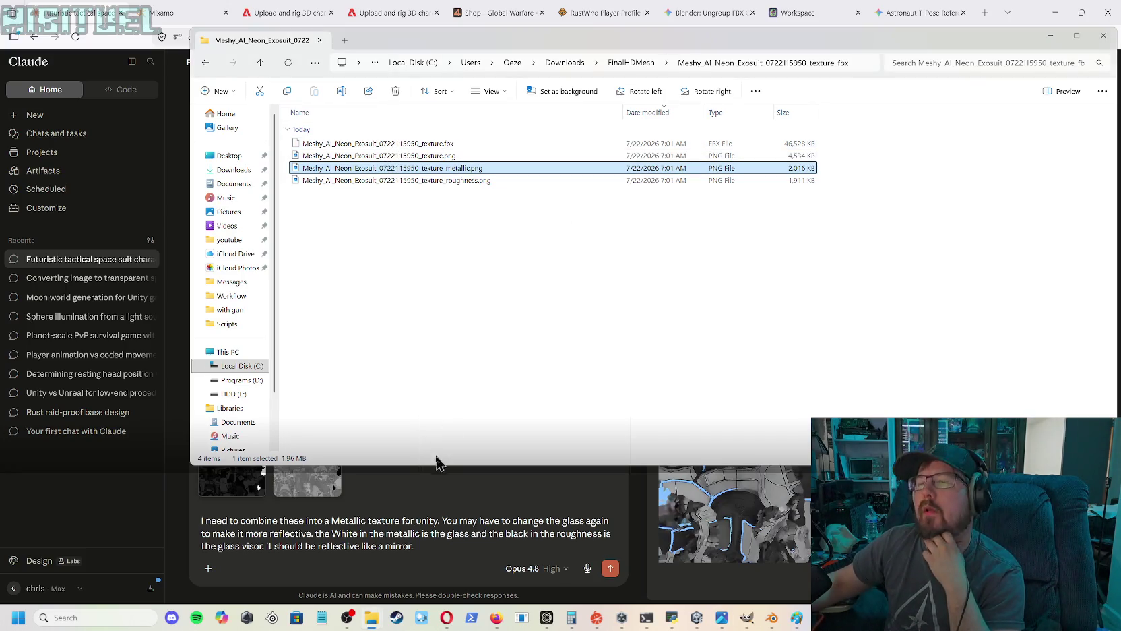
click(614, 570)
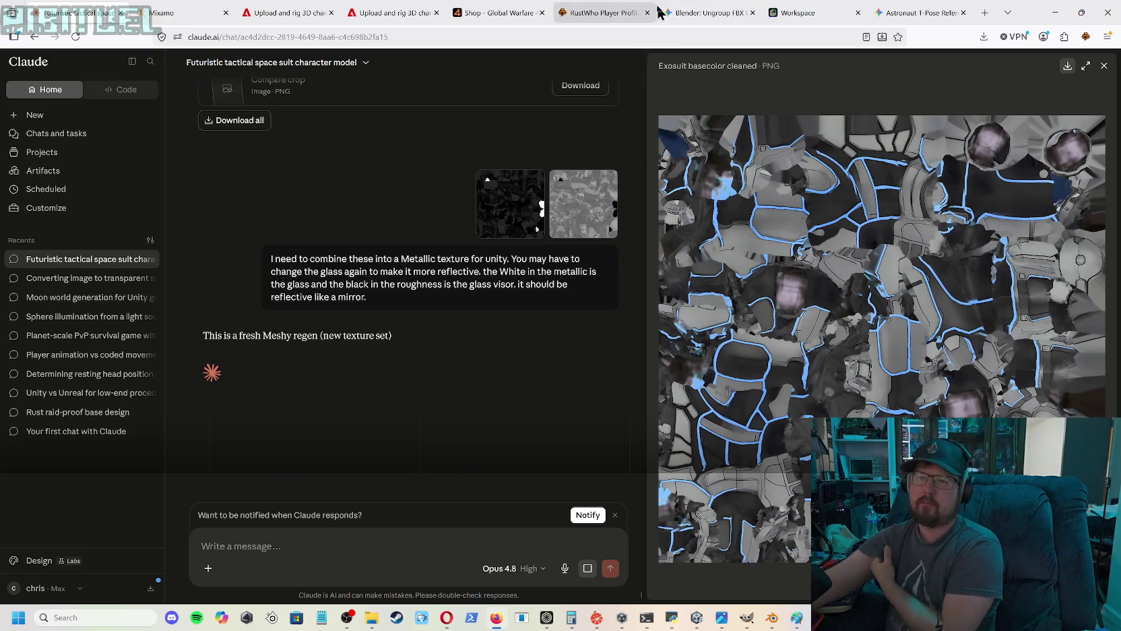
- Move to the Claude window as it begins replying about the new Meshy texture set
mouse_move(664, 11)
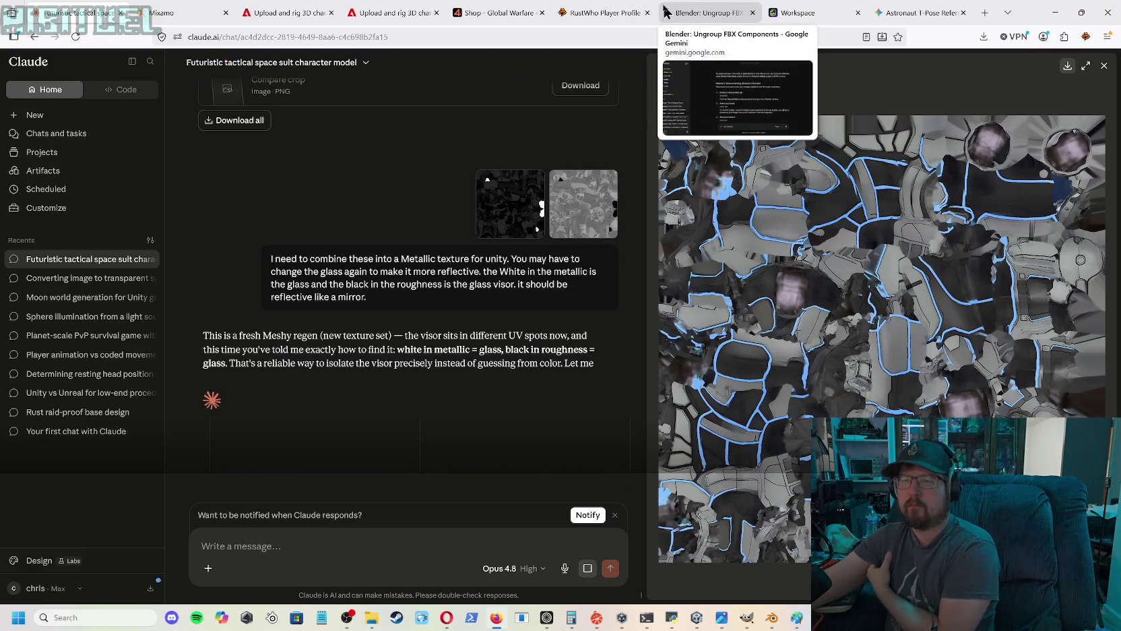
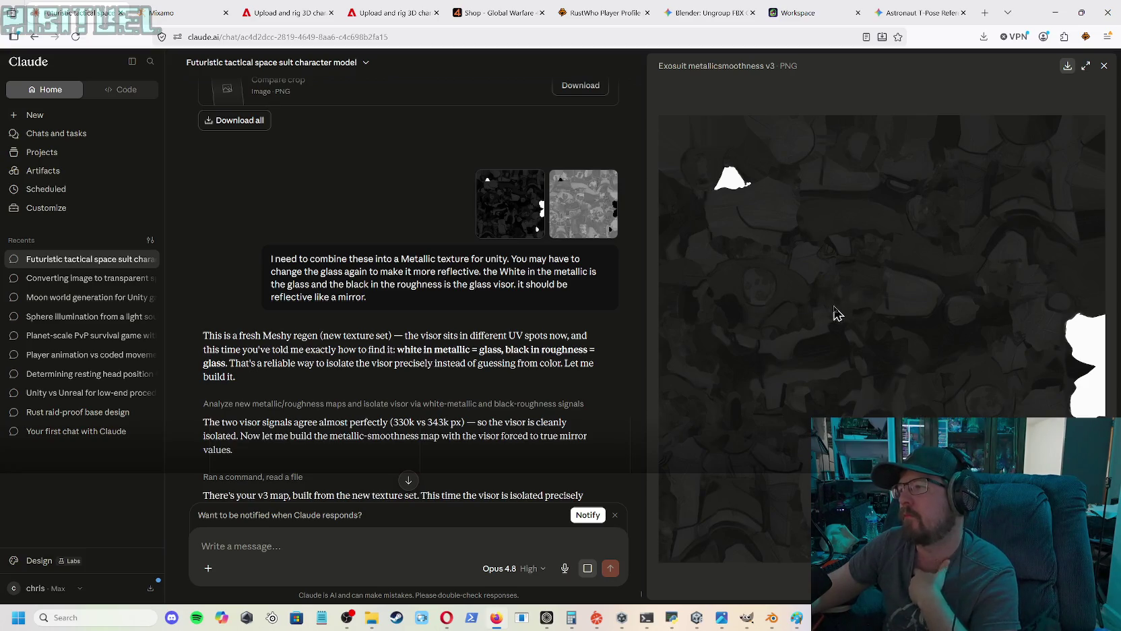
- Download Exosuit_MetallicSmoothness_v3 from Claude and drop it into Unity's Characters/Materials folder
click(1067, 66)
click(974, 69)
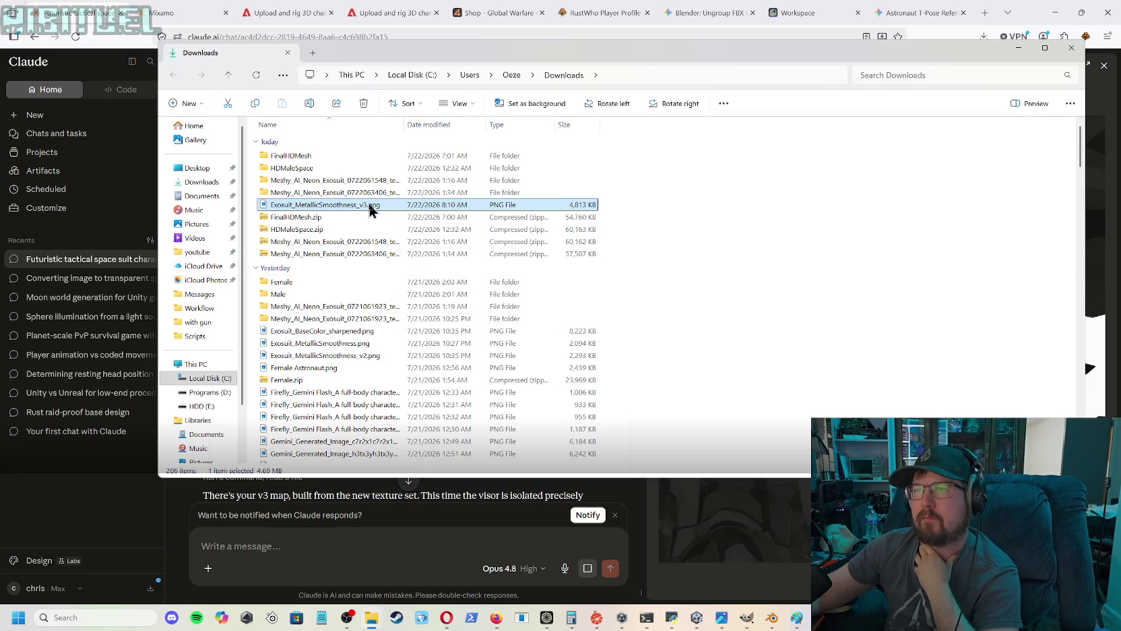
drag(726, 54, 0, 193)
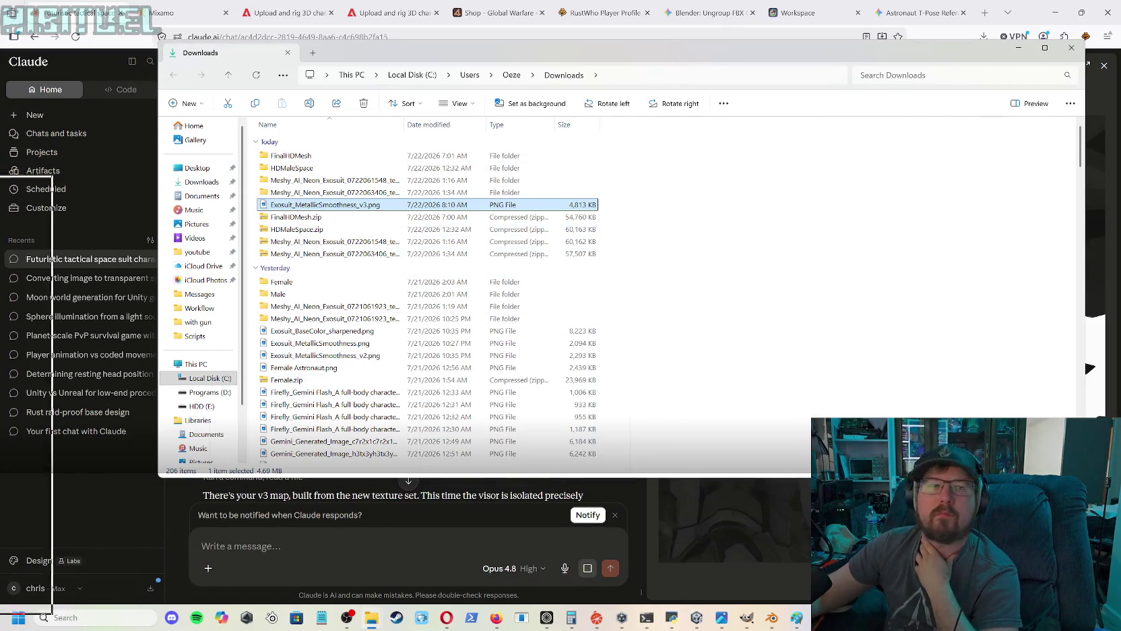
click(696, 619)
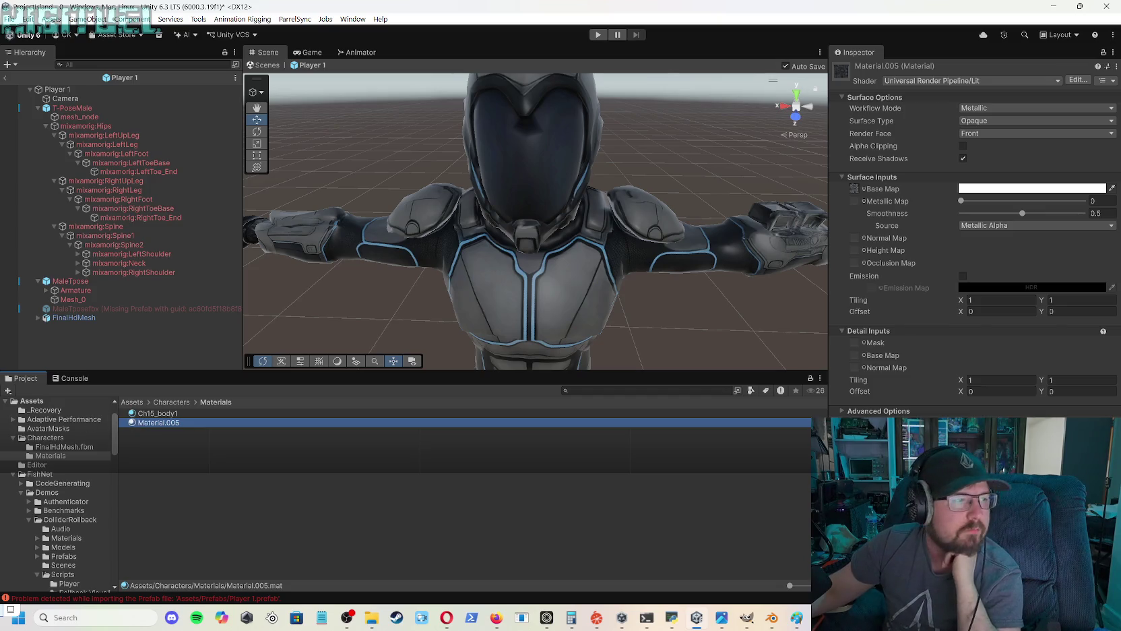
mouse_move(158, 422)
mouse_down()
mouse_move(80, 360)
mouse_move(183, 440)
mouse_move(152, 451)
mouse_up()
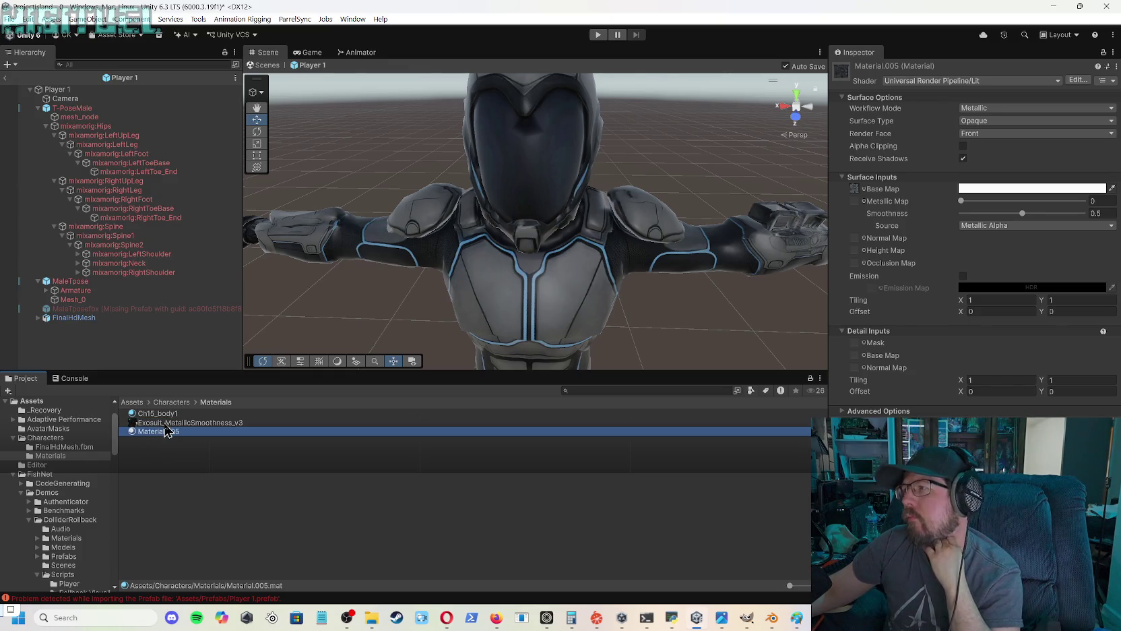
- Assign Exosuit_MetallicSmoothness_v3 to Material.005's Metallic Map and push Smoothness toward 1
mouse_move(166, 423)
mouse_down()
mouse_move(770, 345)
mouse_move(858, 246)
mouse_move(854, 211)
mouse_up()
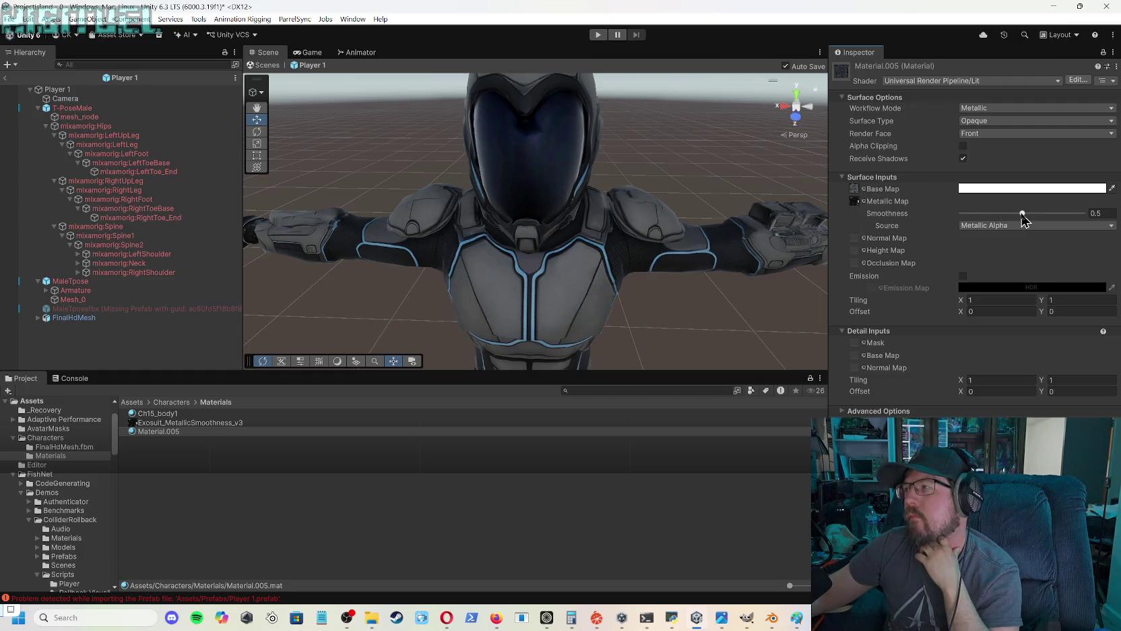
drag(1025, 215, 1089, 209)
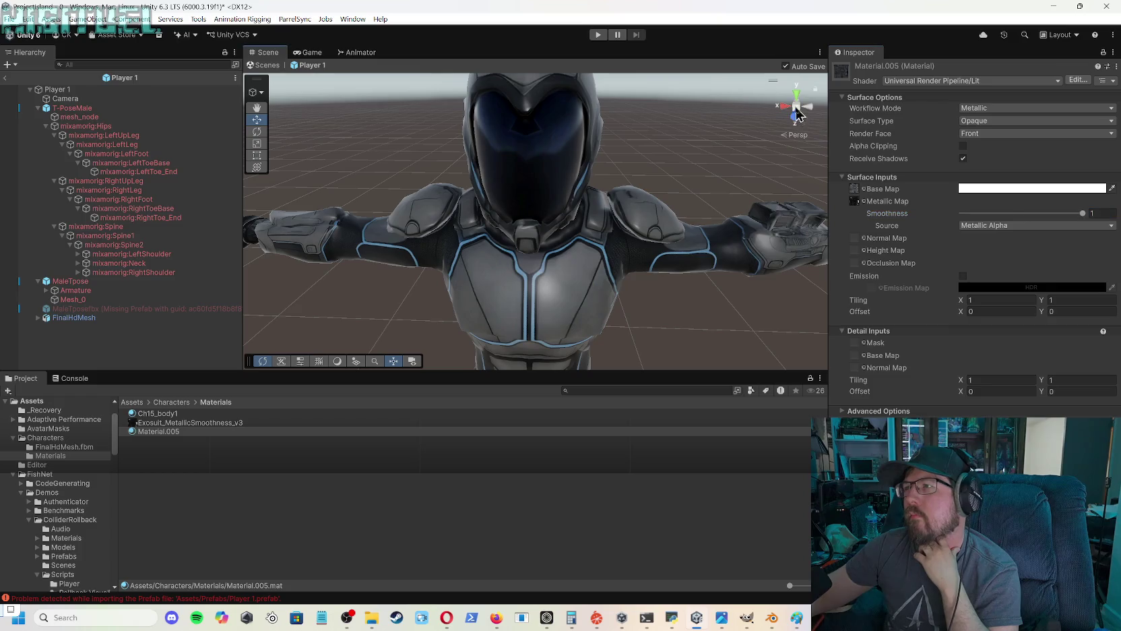
- Orbit and zoom the Scene view around the glossy exosuit, including the right arm and shoulder
mouse_move(613, 192)
mouse_down()
mouse_move(613, 170)
mouse_move(656, 143)
mouse_move(715, 138)
mouse_move(489, 152)
mouse_move(507, 168)
mouse_move(631, 124)
mouse_move(671, 151)
mouse_move(633, 184)
mouse_up()
scroll(633, 184, down, 5)
scroll(634, 184, up, 5)
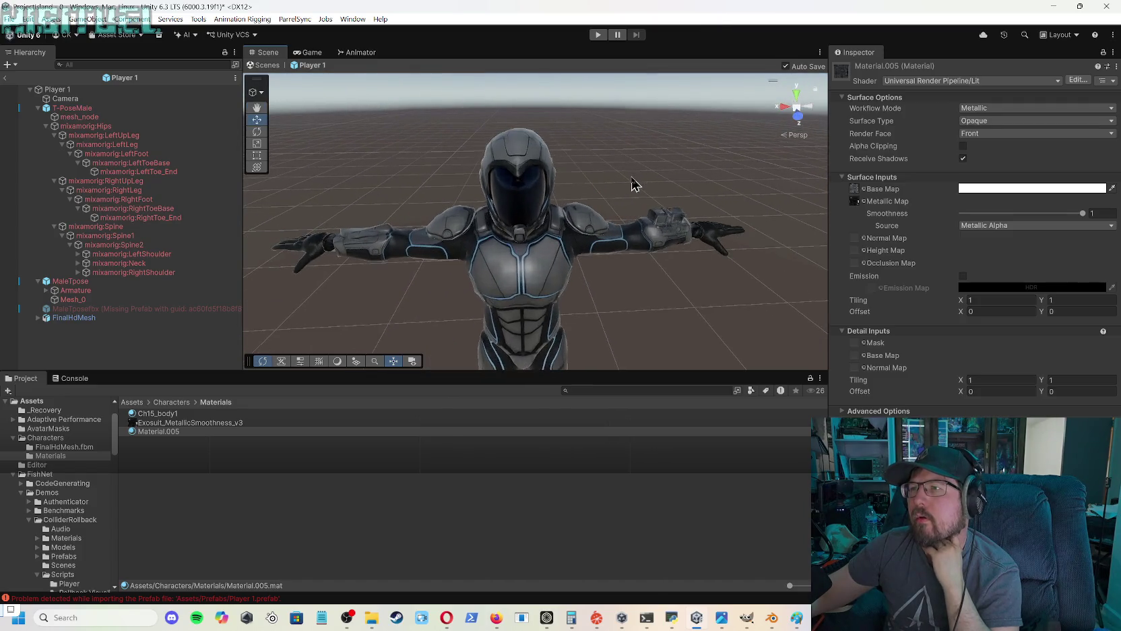
scroll(633, 184, up, 2)
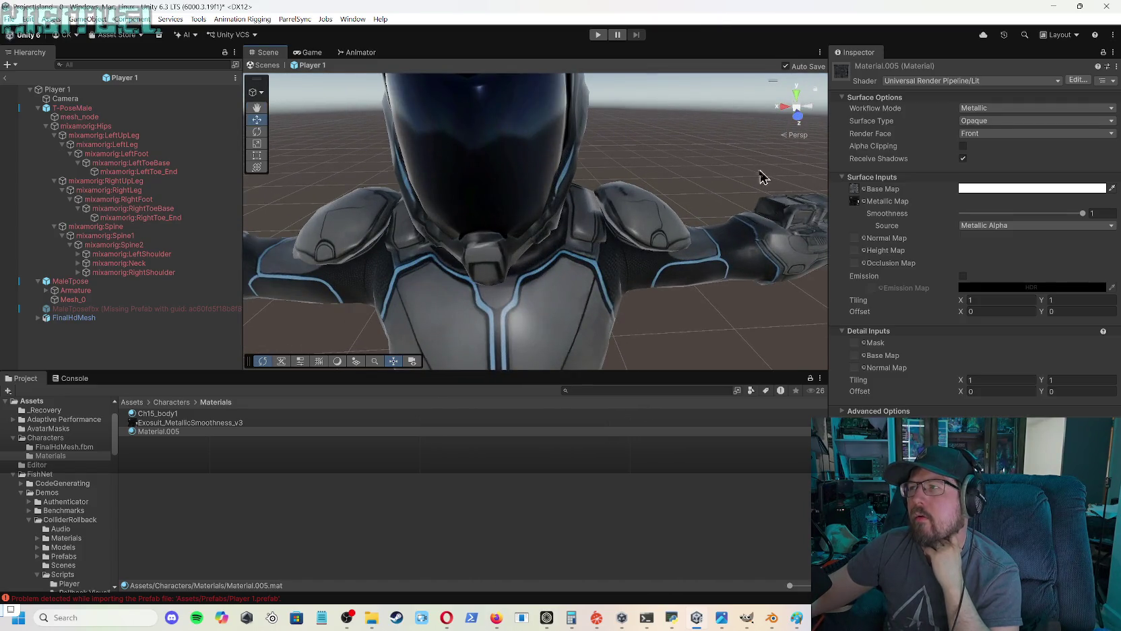
drag(633, 240, 697, 217)
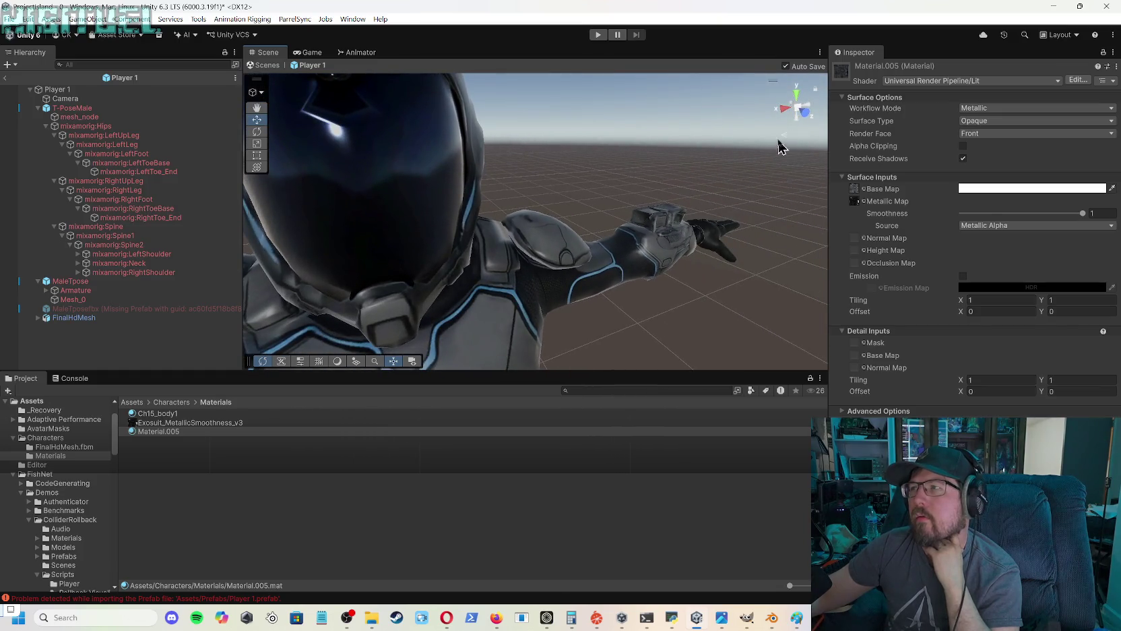
scroll(531, 210, down, 4)
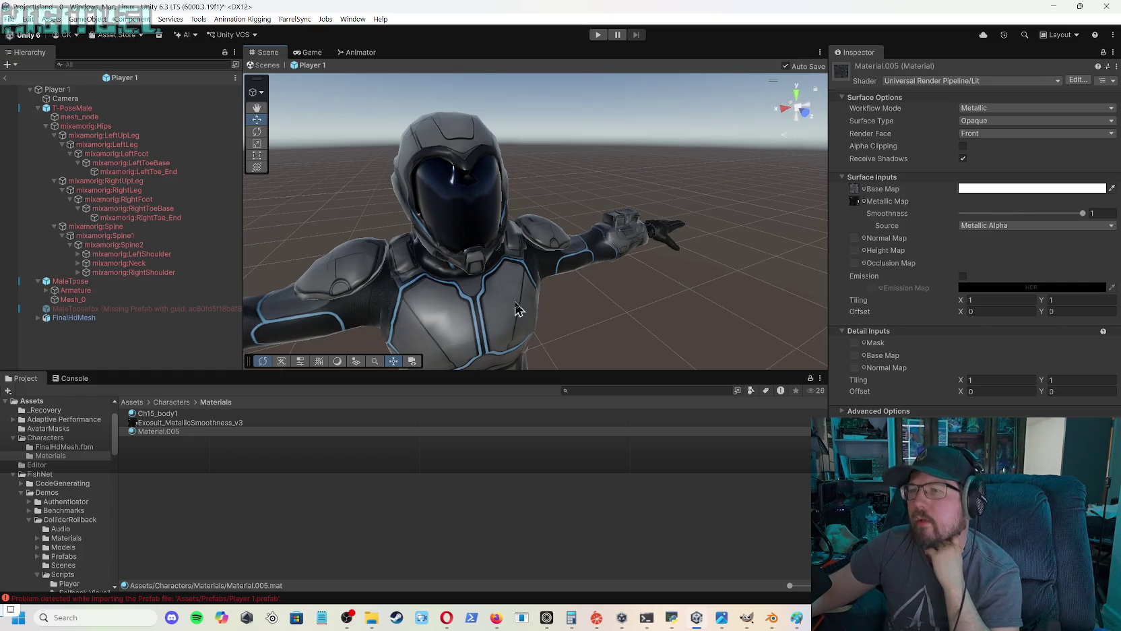
mouse_move(513, 316)
mouse_down()
mouse_move(575, 270)
mouse_move(488, 291)
mouse_move(570, 291)
mouse_move(513, 258)
mouse_move(576, 230)
mouse_move(561, 233)
mouse_move(543, 242)
mouse_move(678, 232)
mouse_move(352, 240)
mouse_move(581, 240)
mouse_move(518, 248)
mouse_up()
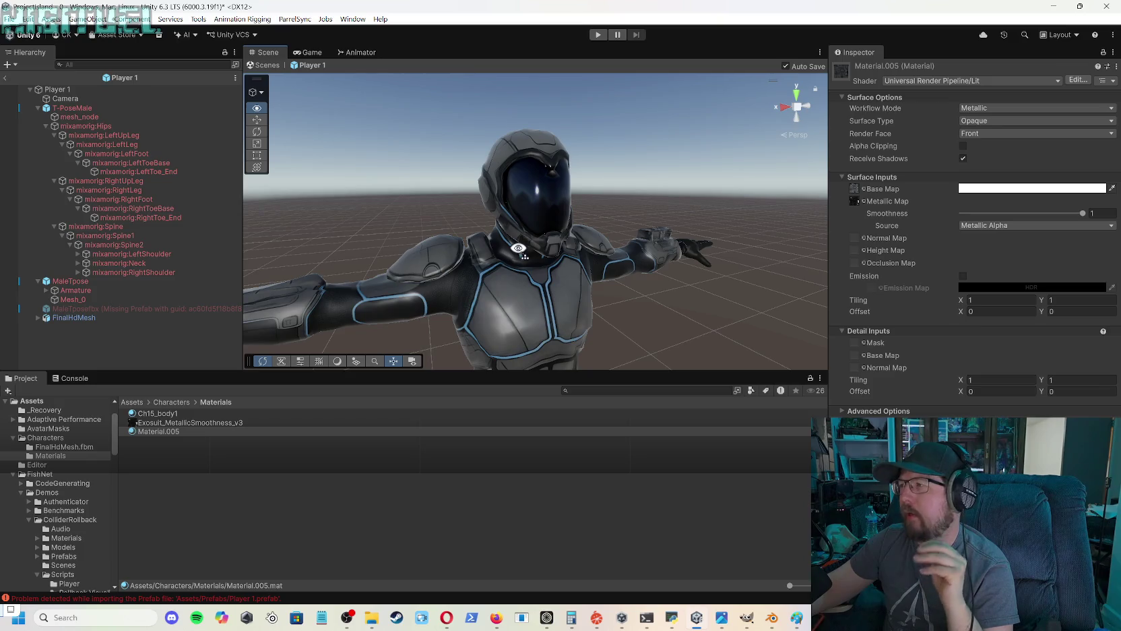
- Orbit the Scene view to see the exosuit from another side, the torso from above, and the arm up close
mouse_move(518, 248)
mouse_down()
mouse_move(618, 250)
mouse_move(514, 263)
mouse_move(493, 277)
mouse_up()
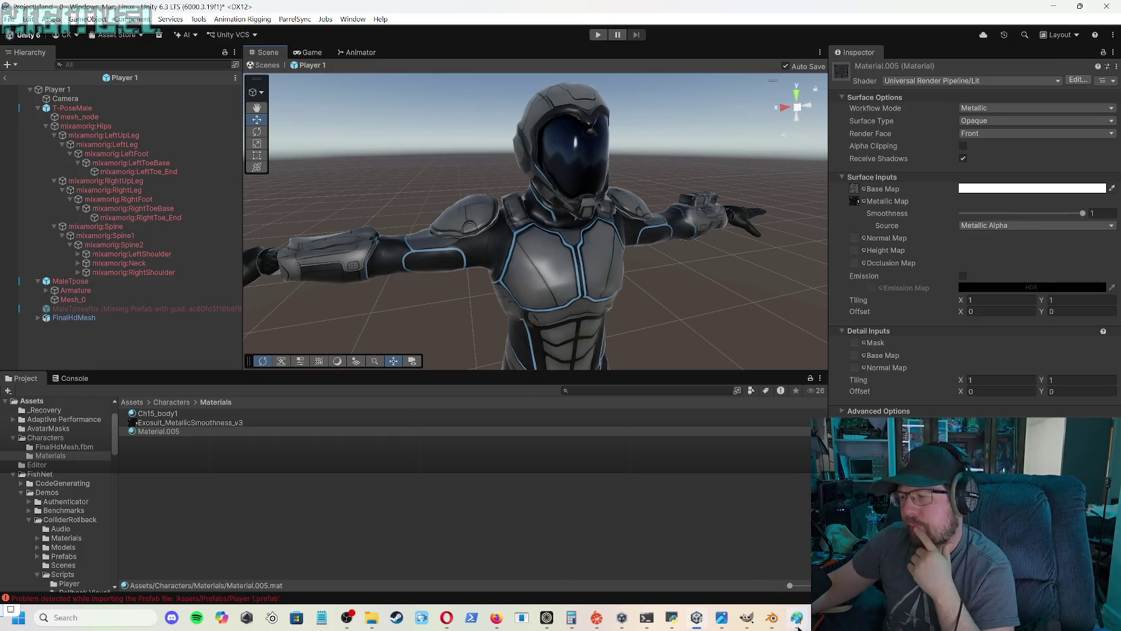
mouse_move(701, 330)
mouse_down()
mouse_move(674, 310)
mouse_move(581, 306)
mouse_move(494, 263)
mouse_move(587, 228)
mouse_up()
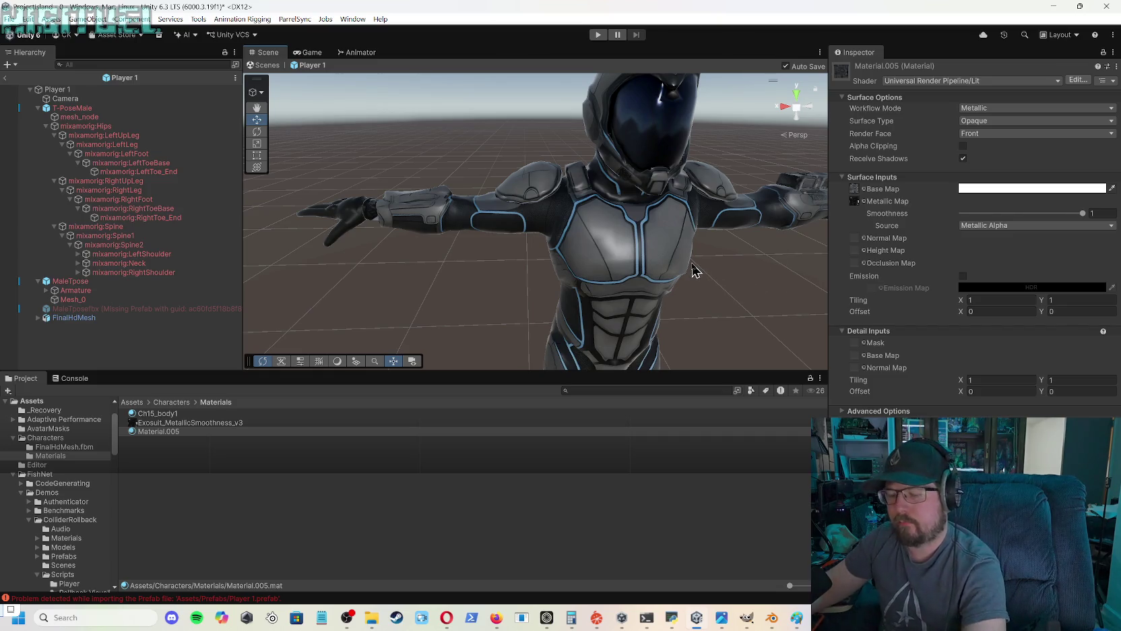
mouse_move(696, 272)
mouse_down()
mouse_move(798, 241)
mouse_move(786, 272)
mouse_move(728, 287)
mouse_move(835, 306)
mouse_move(808, 242)
mouse_move(748, 223)
mouse_move(864, 222)
mouse_move(763, 171)
mouse_move(511, 161)
mouse_move(630, 158)
mouse_move(603, 75)
mouse_move(547, 142)
mouse_up()
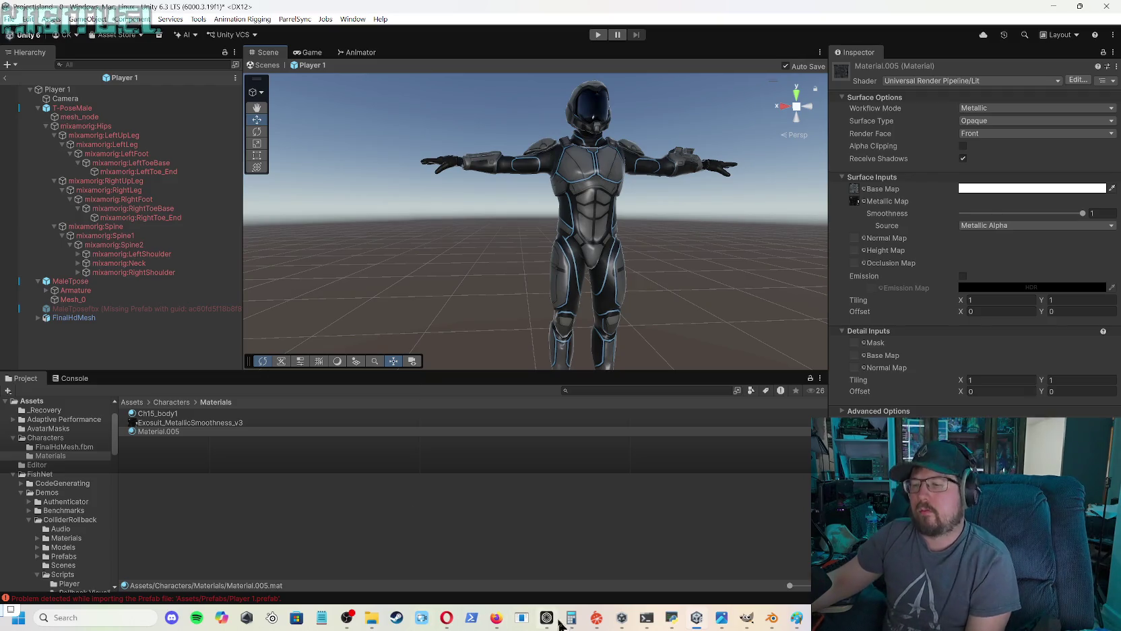
- Switch back to the Firefox browser
mouse_move(492, 625)
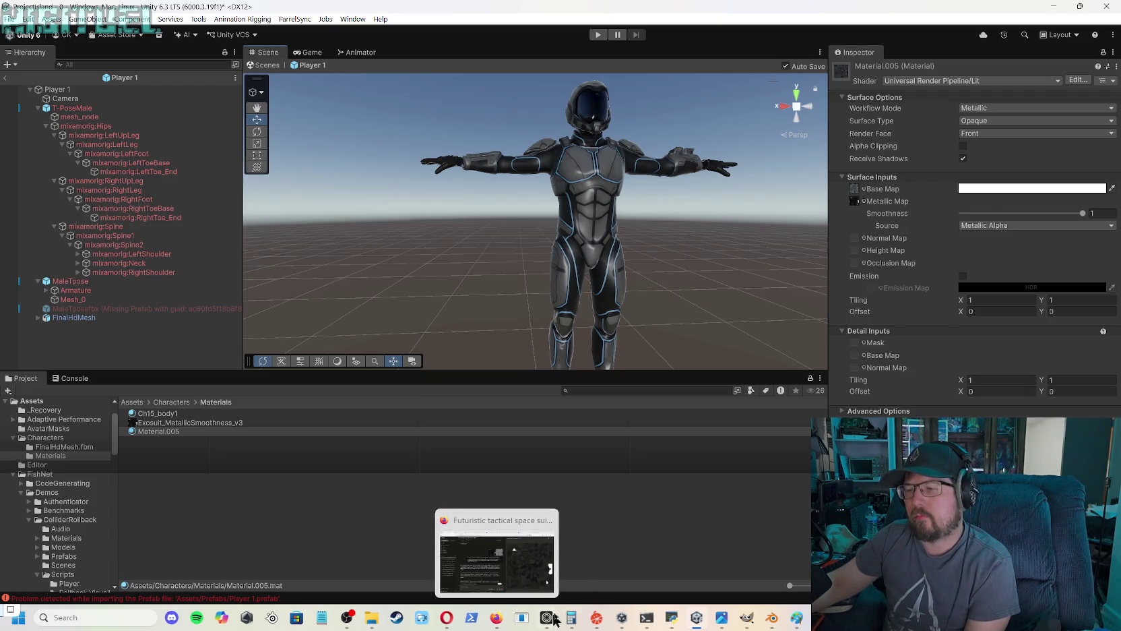
mouse_move(722, 620)
mouse_move(776, 617)
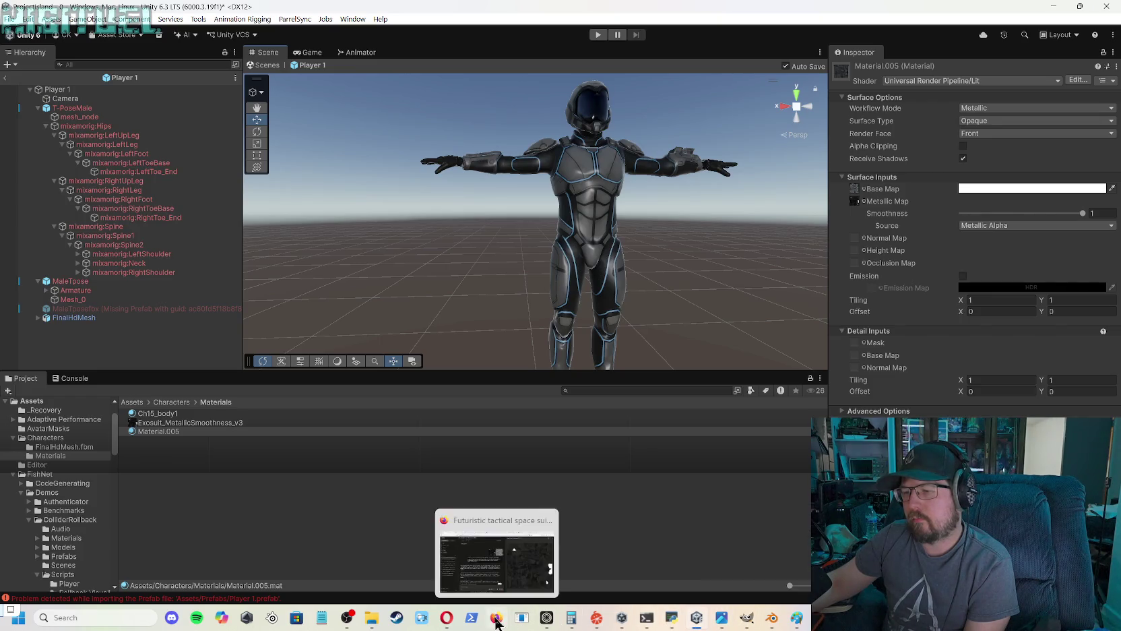
click(510, 565)
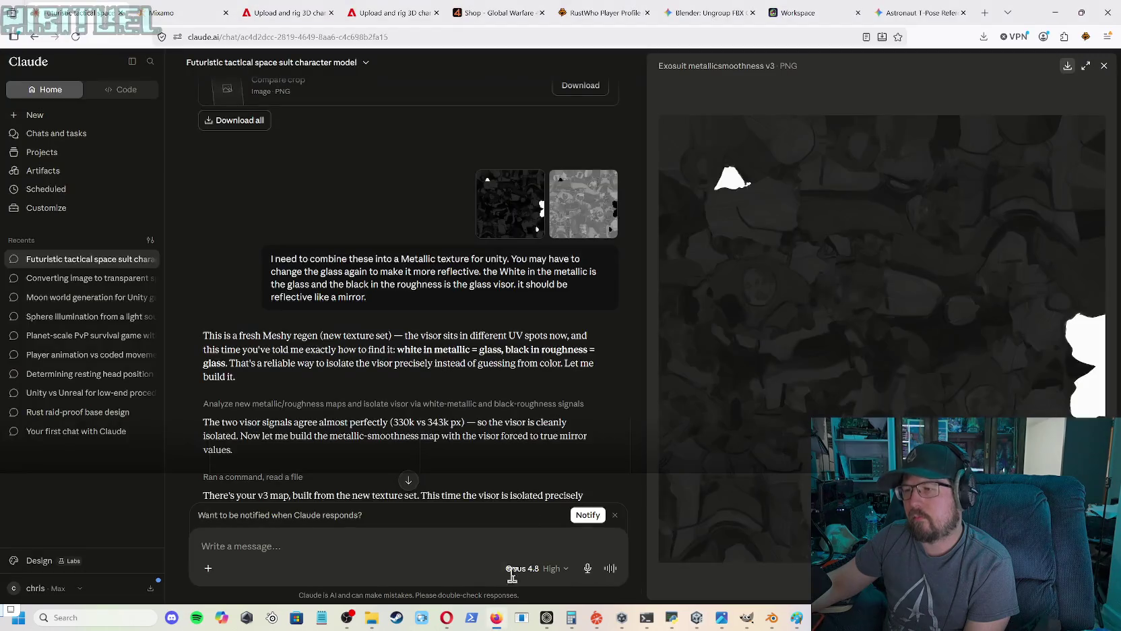
- Go to the Meshy workspace, close Download Settings, and open the first generated model's options
click(801, 12)
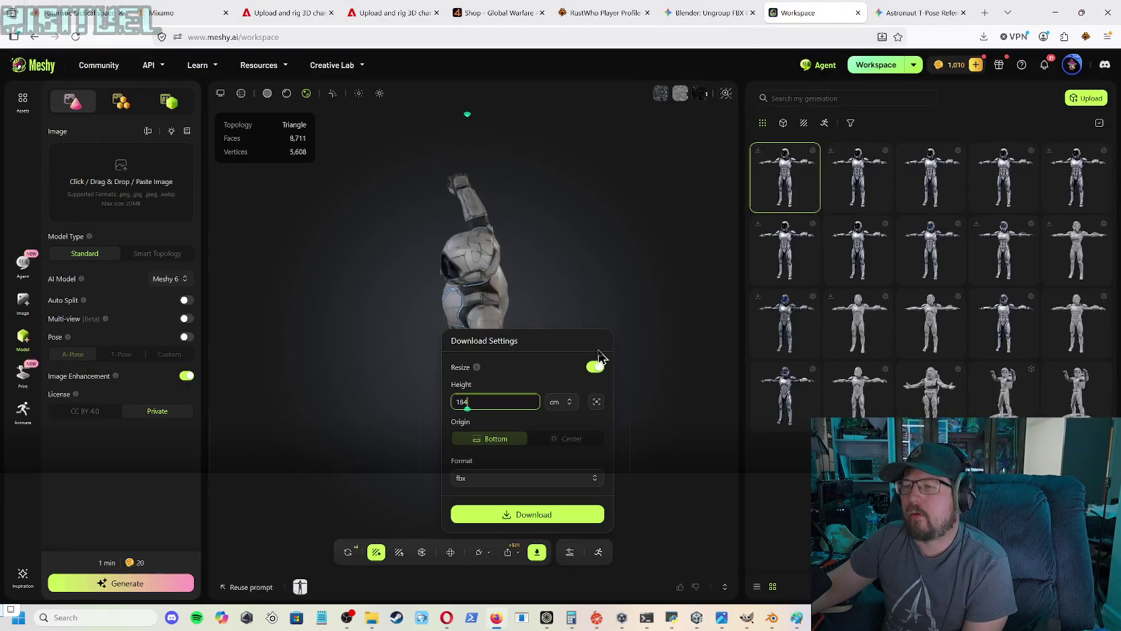
click(651, 325)
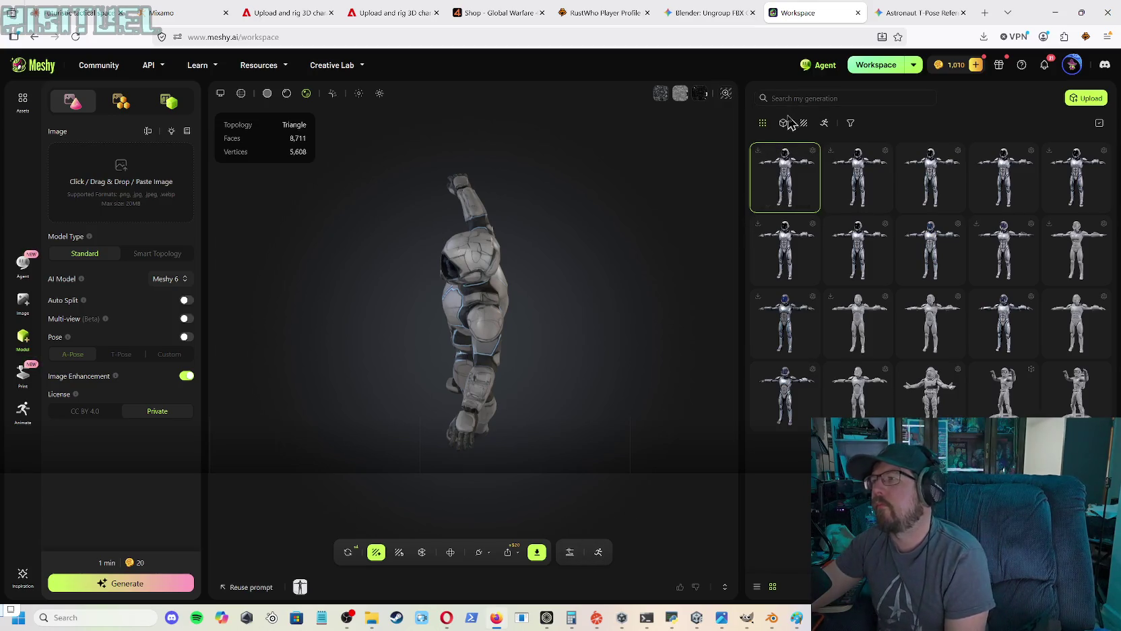
mouse_move(782, 169)
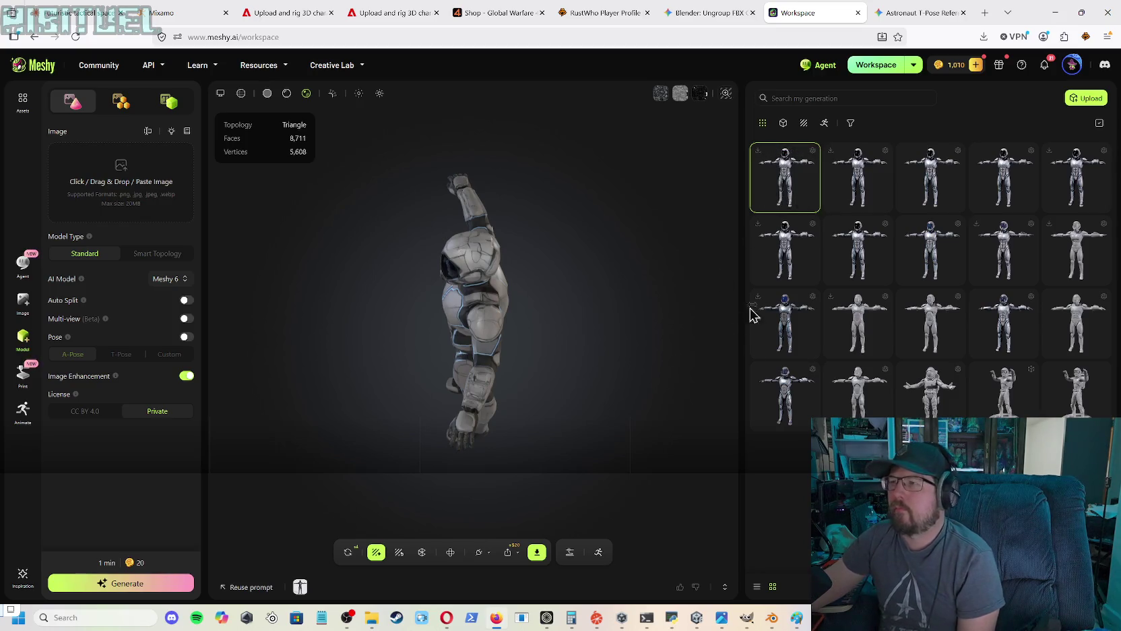
click(802, 204)
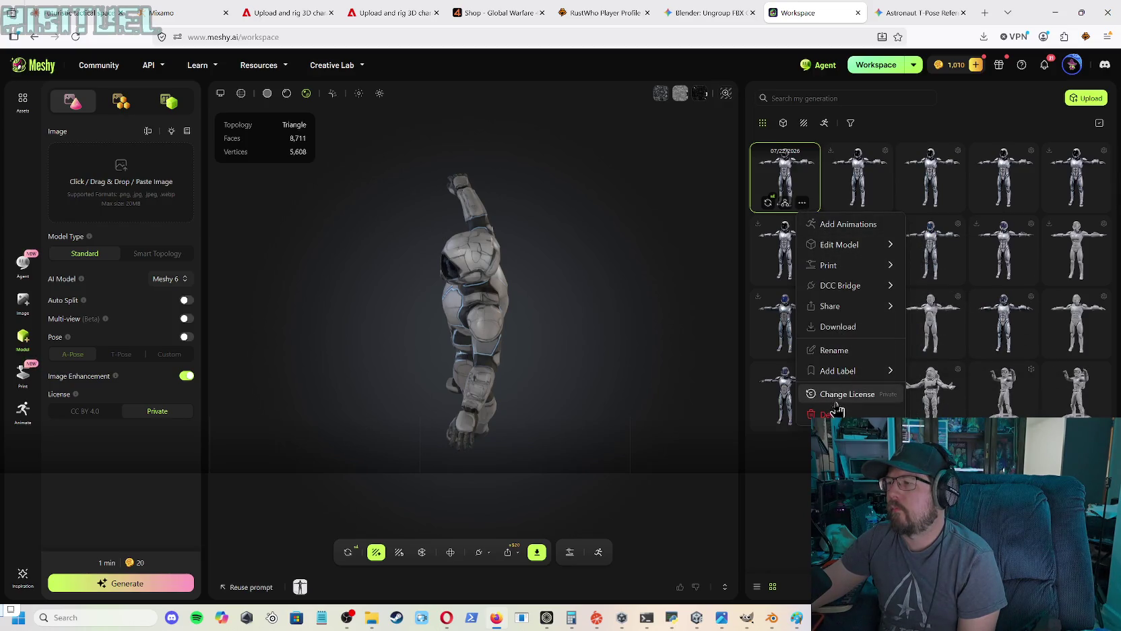
- Orbit and zoom the viewer to a close look at the exosuit's thigh and leg
mouse_move(525, 254)
mouse_down()
mouse_move(543, 230)
mouse_move(539, 258)
mouse_move(655, 220)
mouse_move(528, 242)
mouse_move(583, 206)
mouse_move(610, 211)
mouse_move(643, 283)
mouse_move(626, 340)
mouse_move(456, 262)
mouse_move(551, 258)
mouse_move(488, 277)
mouse_move(623, 248)
mouse_up()
scroll(399, 249, up, 5)
mouse_move(400, 250)
mouse_down()
mouse_move(402, 222)
mouse_move(486, 279)
mouse_move(579, 278)
mouse_up()
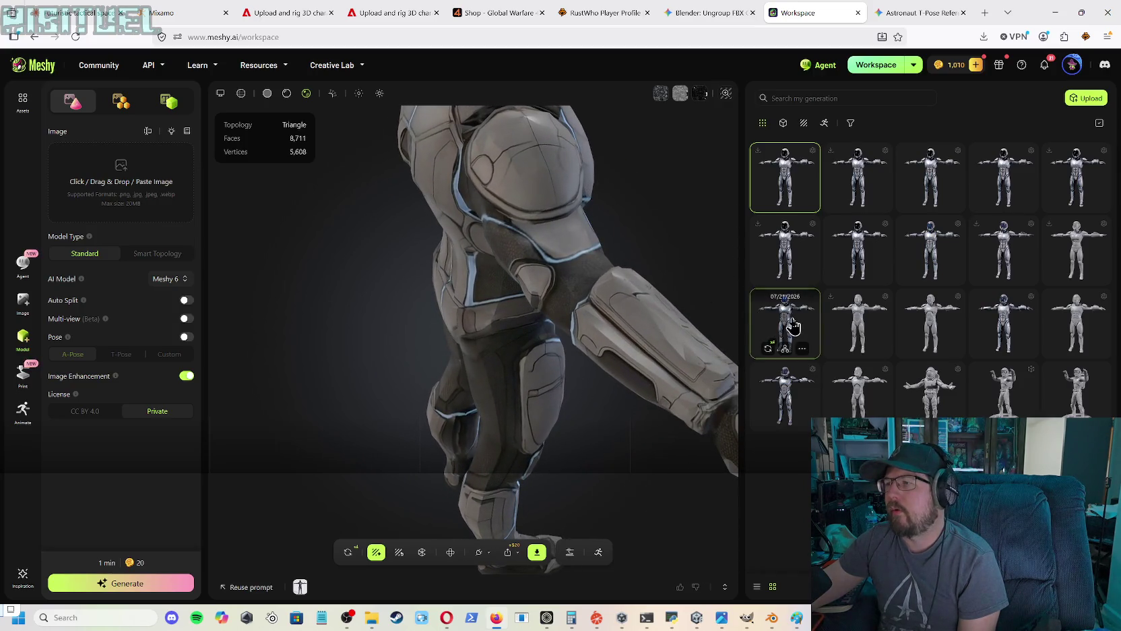
click(792, 326)
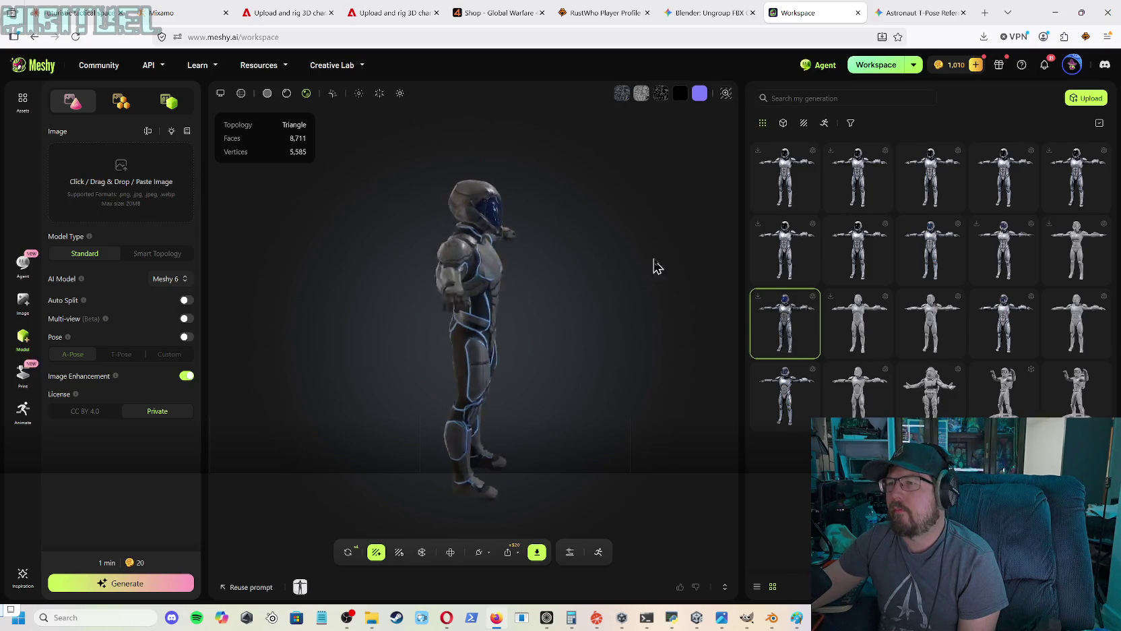
scroll(532, 306, up, 5)
mouse_move(546, 258)
mouse_down()
mouse_move(551, 236)
mouse_move(611, 278)
mouse_move(625, 256)
mouse_move(653, 257)
mouse_move(691, 276)
mouse_move(680, 287)
mouse_move(694, 292)
mouse_move(605, 286)
mouse_move(554, 245)
mouse_up()
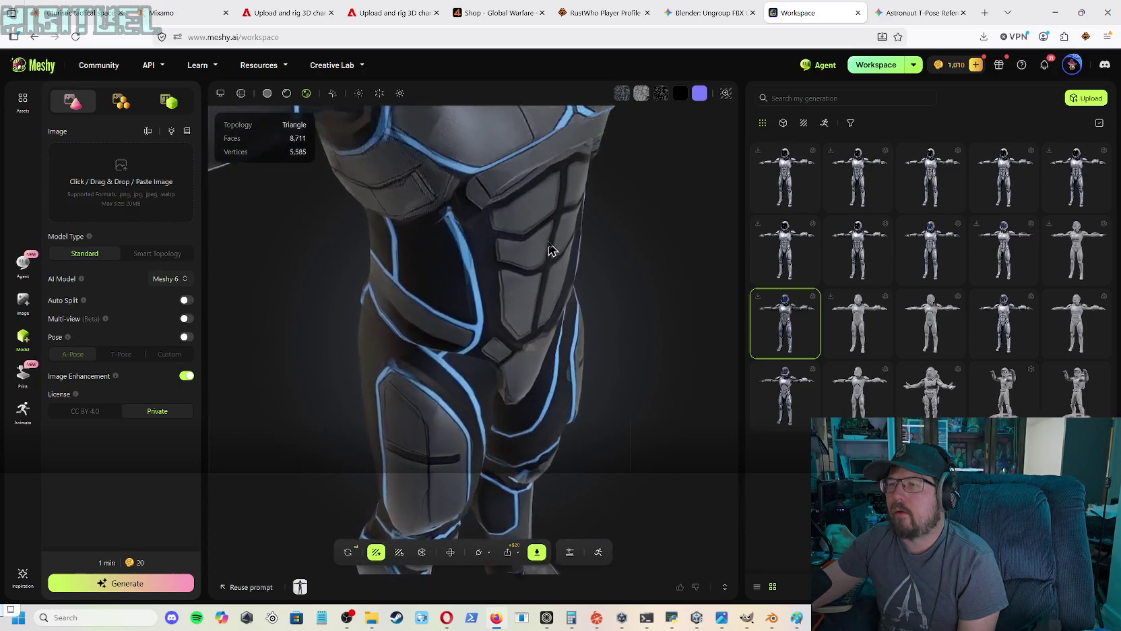
mouse_move(660, 183)
mouse_down()
mouse_move(781, 227)
mouse_move(563, 260)
mouse_move(674, 238)
mouse_move(746, 267)
mouse_move(912, 249)
mouse_move(797, 186)
mouse_up()
click(796, 186)
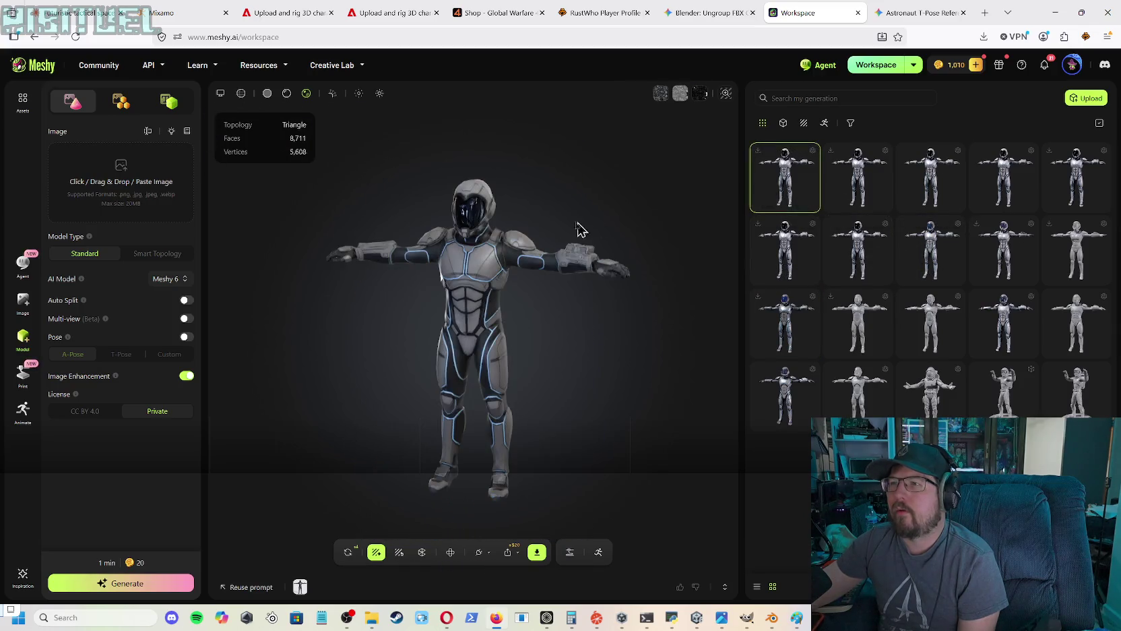
scroll(500, 306, up, 10)
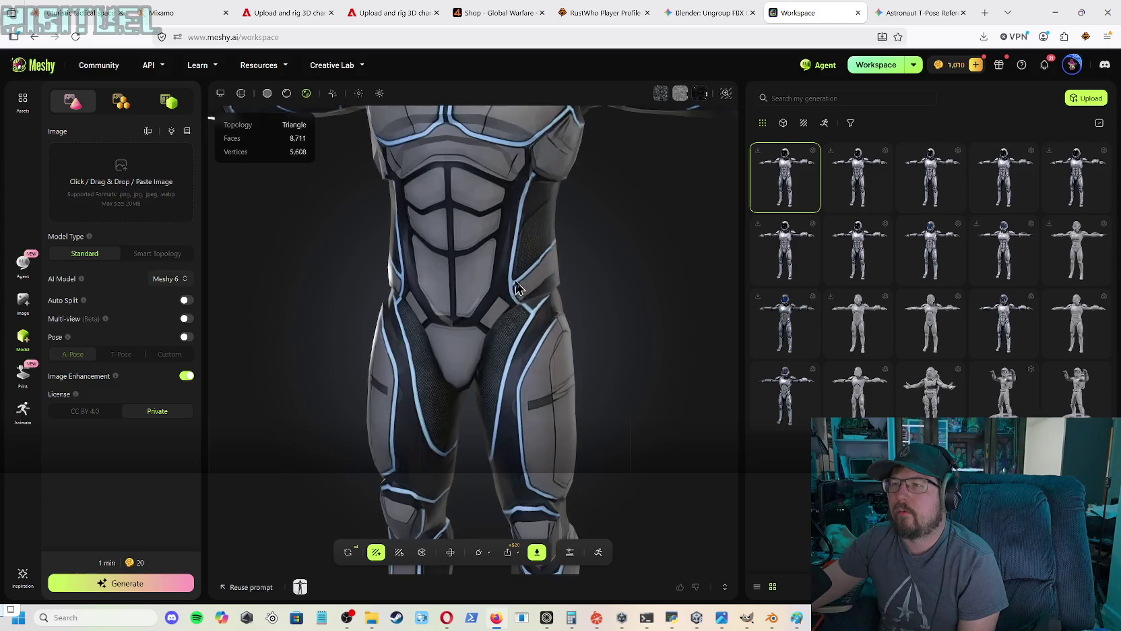
mouse_move(508, 262)
mouse_down()
mouse_move(521, 249)
mouse_move(571, 260)
mouse_move(609, 287)
mouse_move(546, 283)
mouse_move(471, 249)
mouse_move(358, 263)
mouse_move(414, 277)
mouse_move(511, 275)
mouse_up()
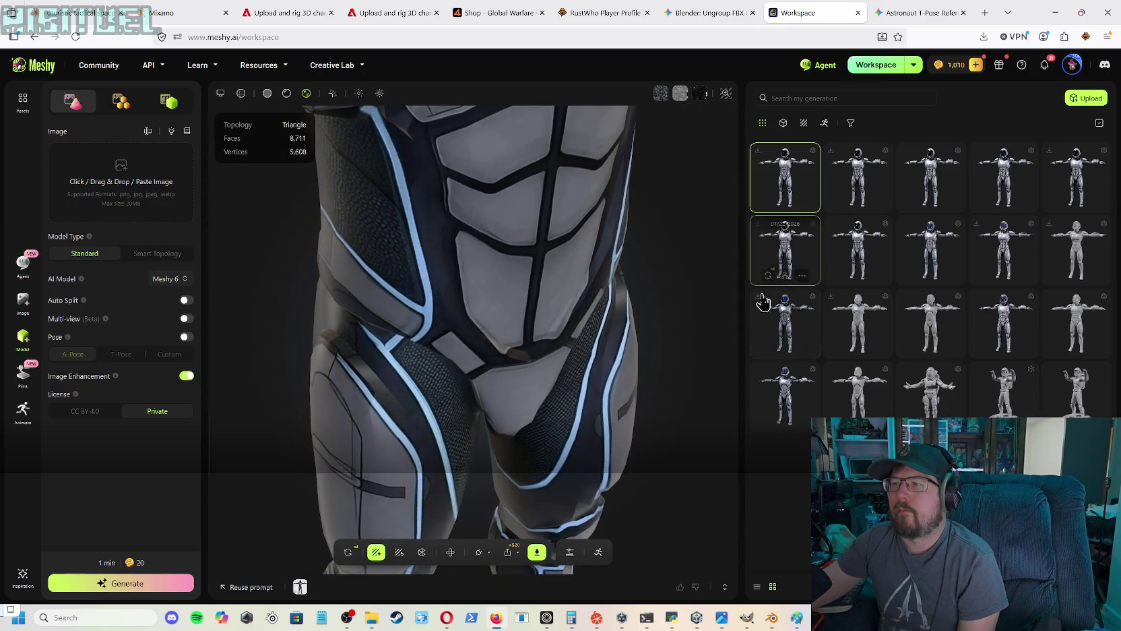
click(780, 326)
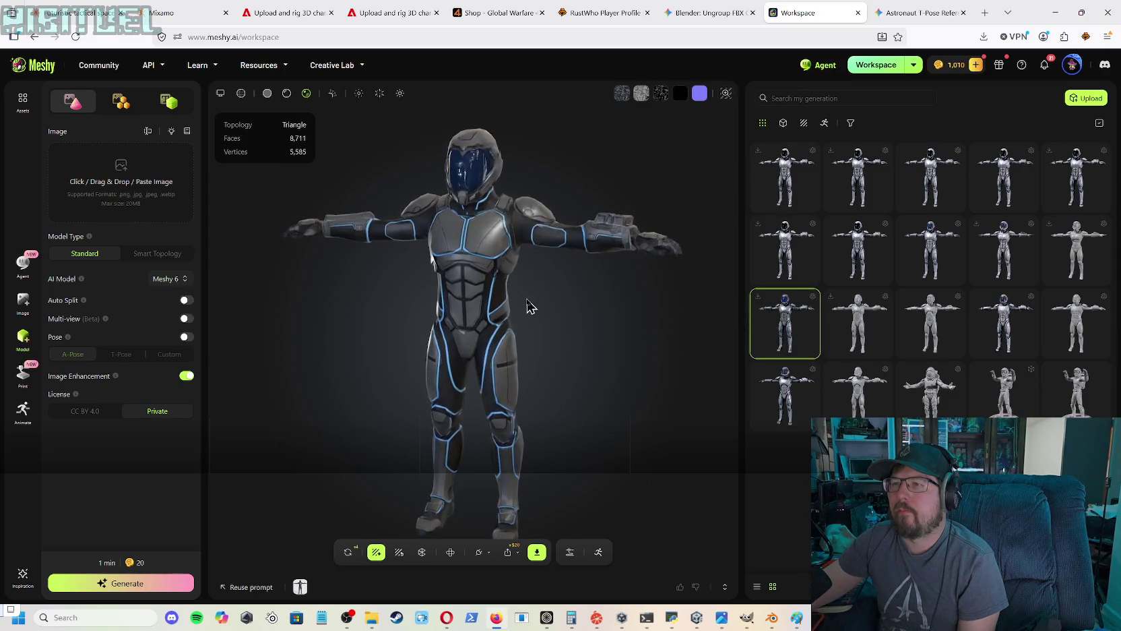
scroll(530, 300, up, 5)
mouse_move(537, 258)
mouse_down()
mouse_move(555, 231)
mouse_move(516, 249)
mouse_move(467, 240)
mouse_move(497, 231)
mouse_move(495, 260)
mouse_move(549, 277)
mouse_move(600, 267)
mouse_move(651, 242)
mouse_move(760, 134)
mouse_move(893, 180)
mouse_move(658, 263)
mouse_move(595, 263)
mouse_move(569, 377)
mouse_up()
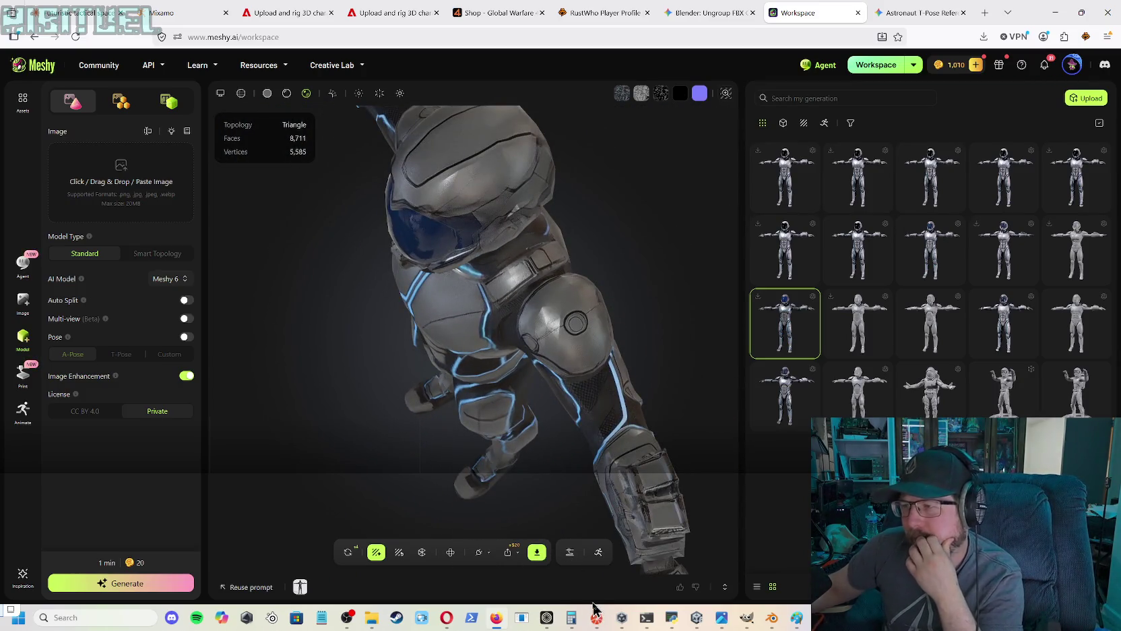
mouse_move(489, 624)
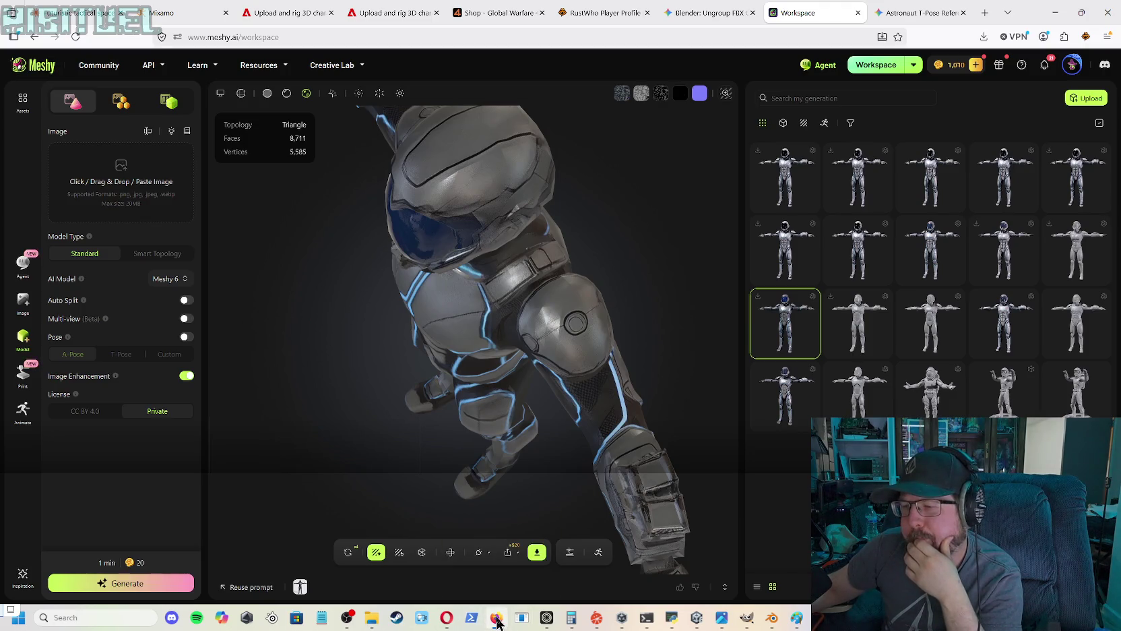
mouse_move(340, 624)
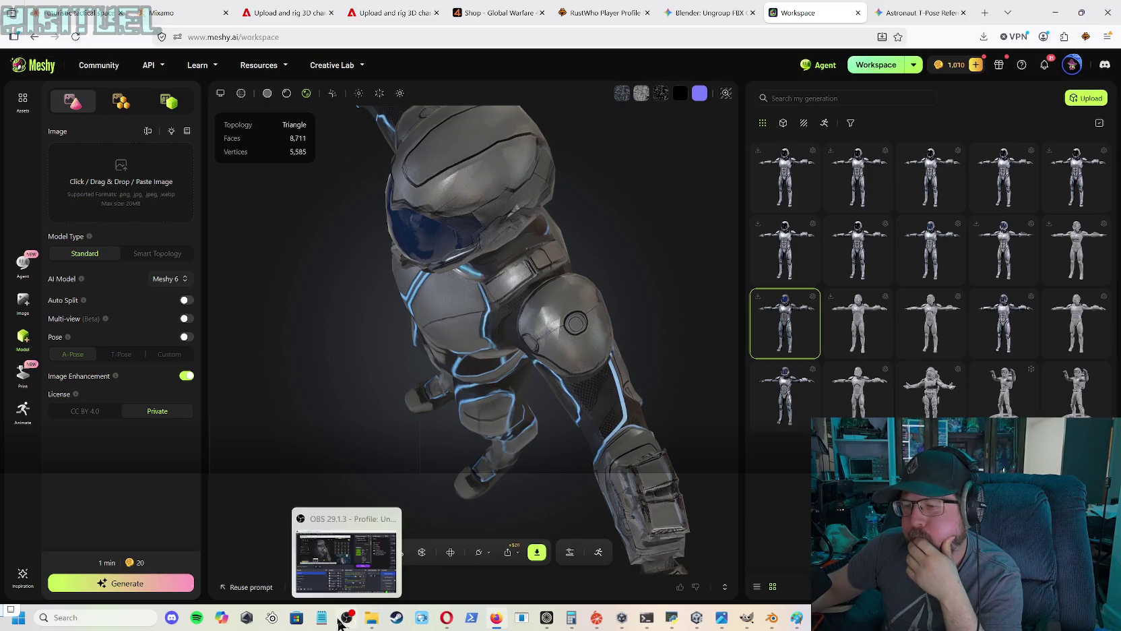
mouse_move(645, 621)
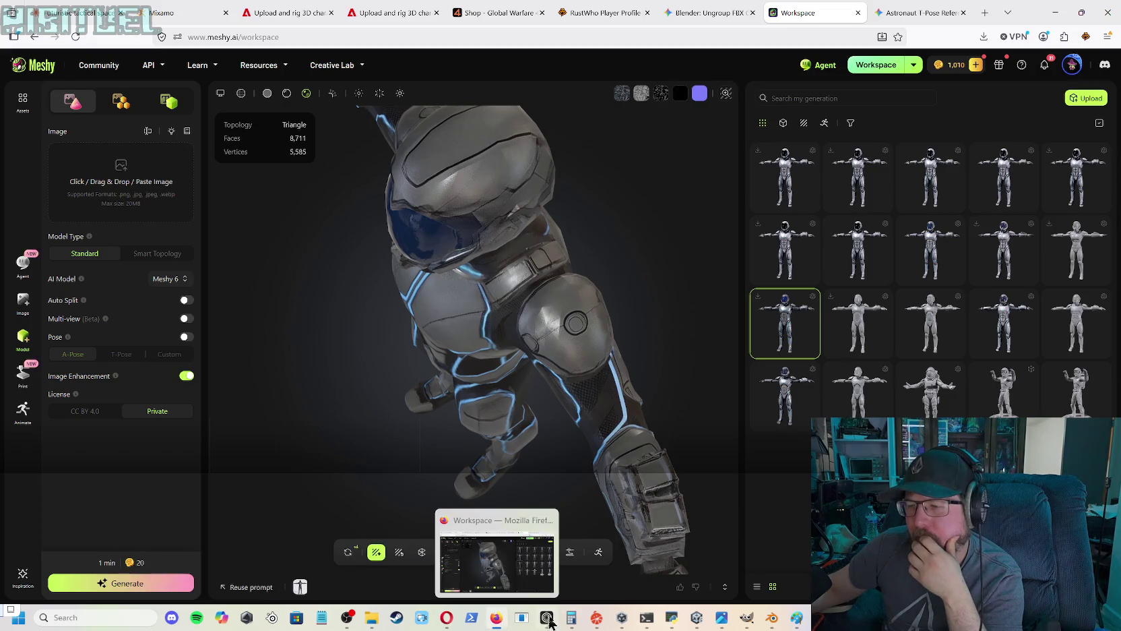
mouse_move(598, 620)
mouse_move(382, 624)
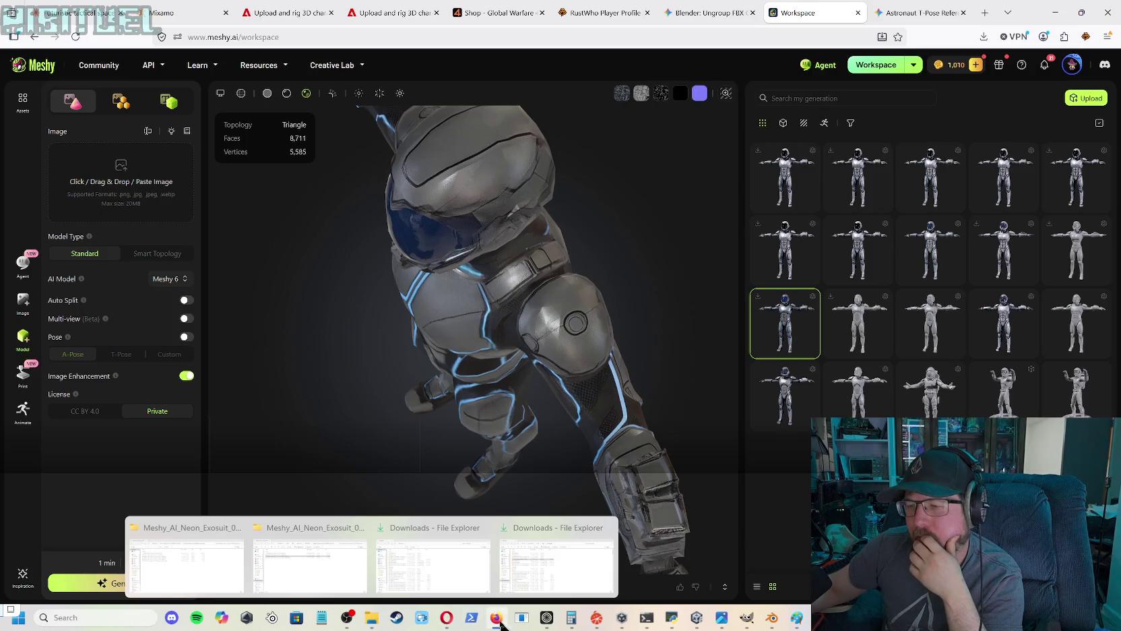
- Attach the Meshy texture.png to a new Claude message
click(91, 8)
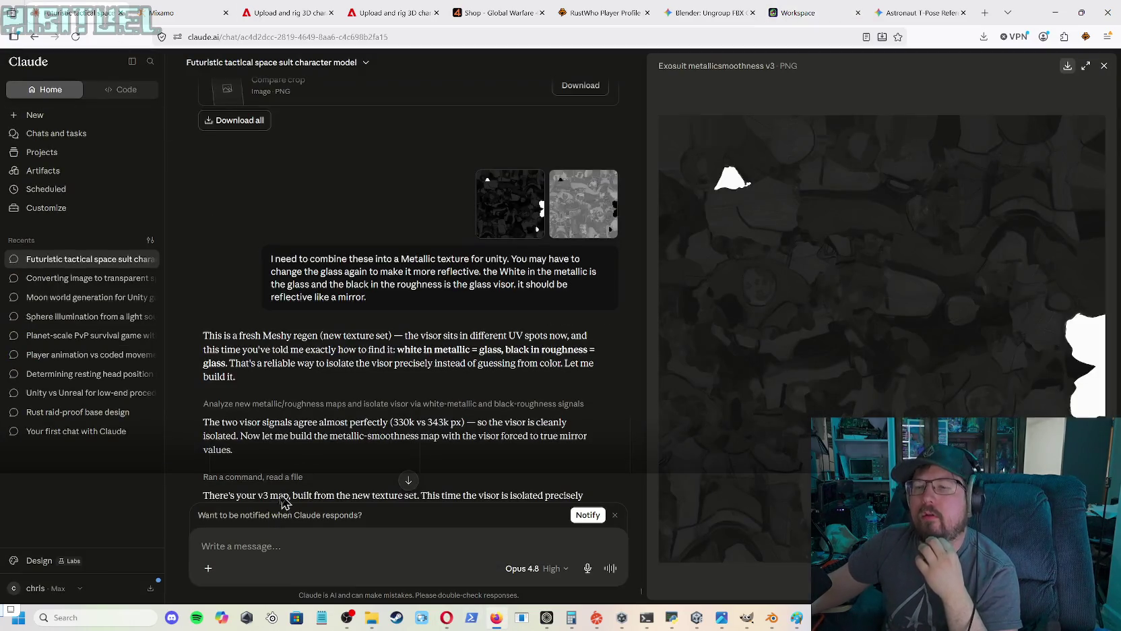
click(211, 569)
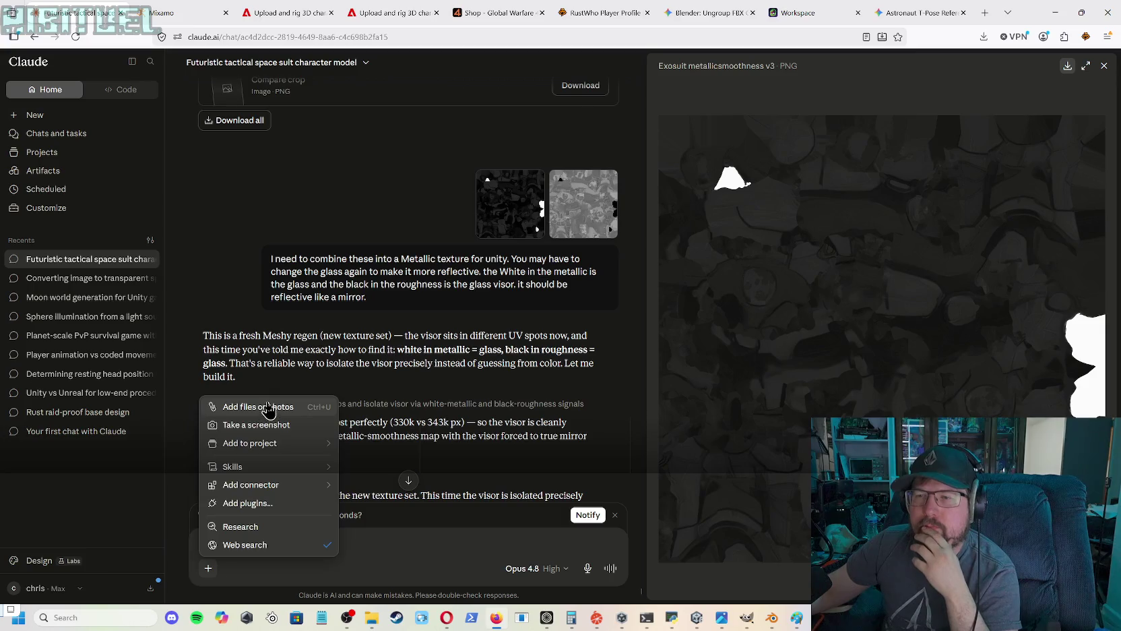
click(267, 406)
click(192, 115)
click(484, 308)
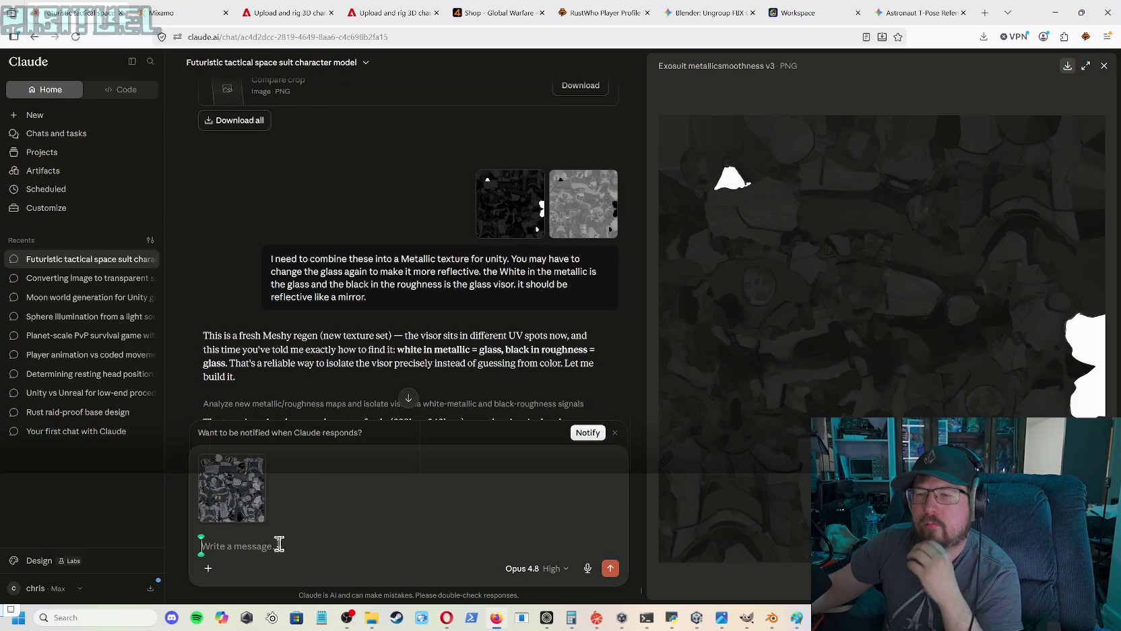
- Request a normal map matching the metallic one, adding snake-leather texture to the darker grey areas
text(ca)
text(u)
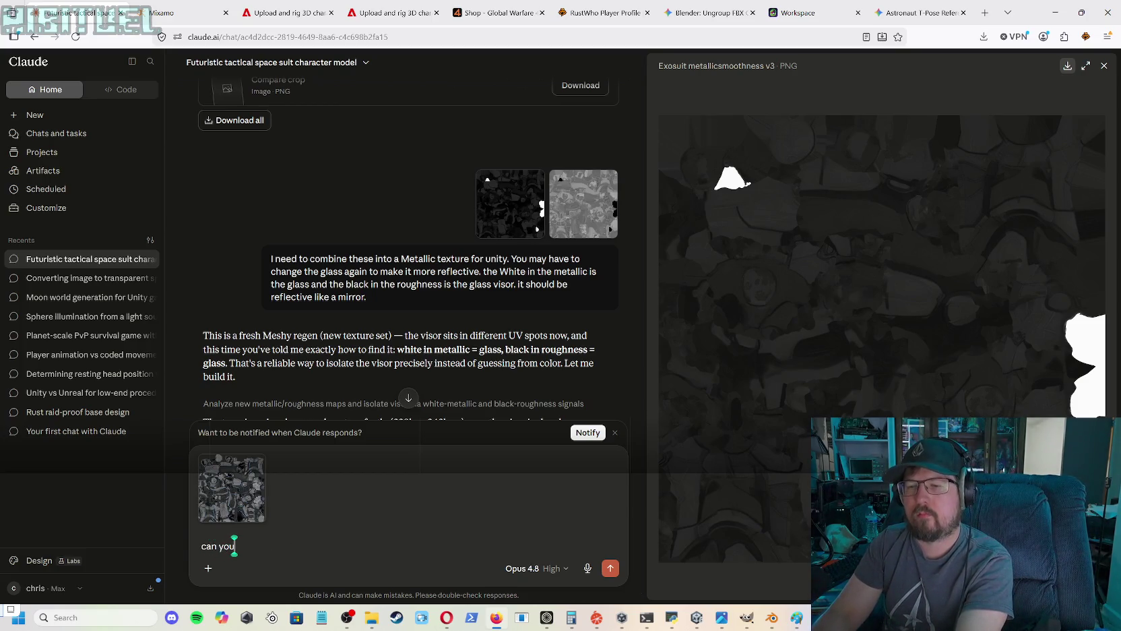
text( cre)
text(ate a no)
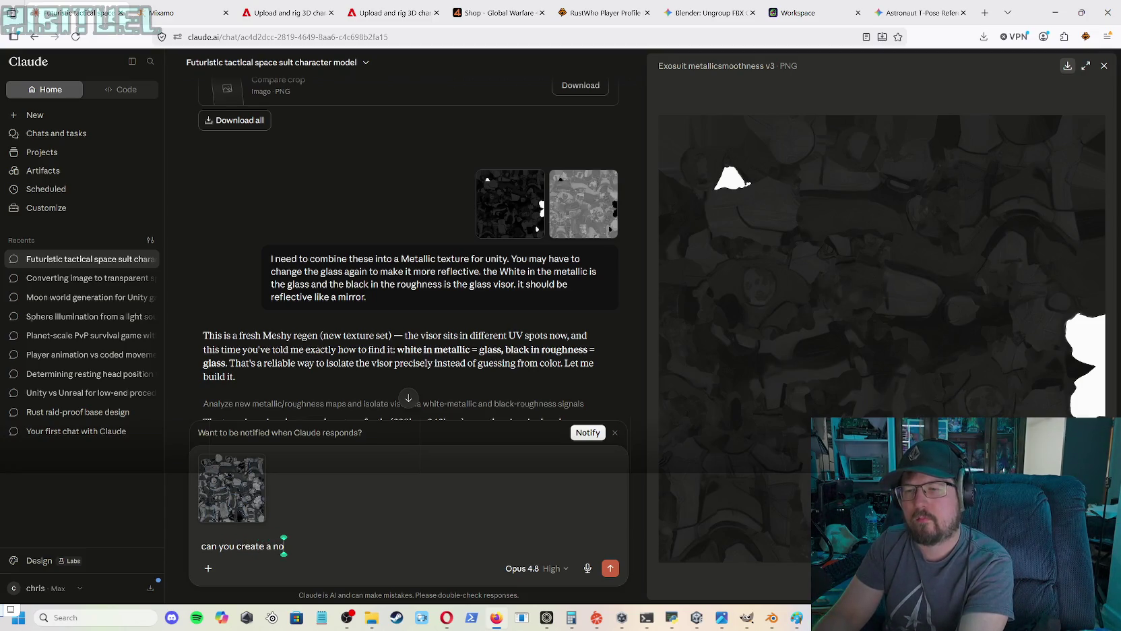
text(p f)
text(or this. it)
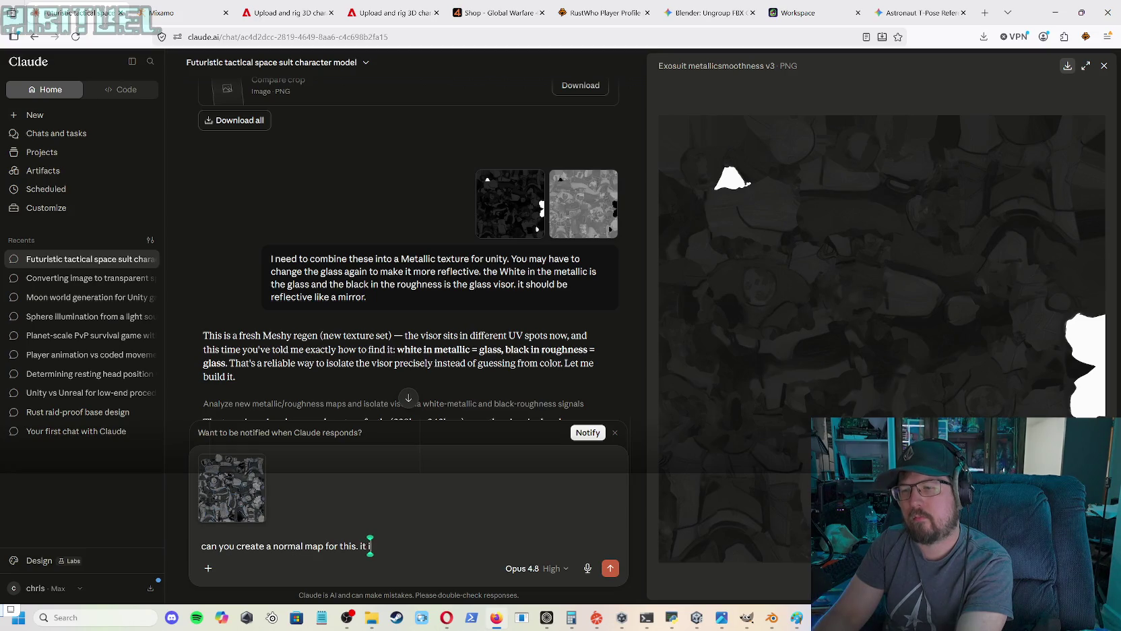
text(for the s)
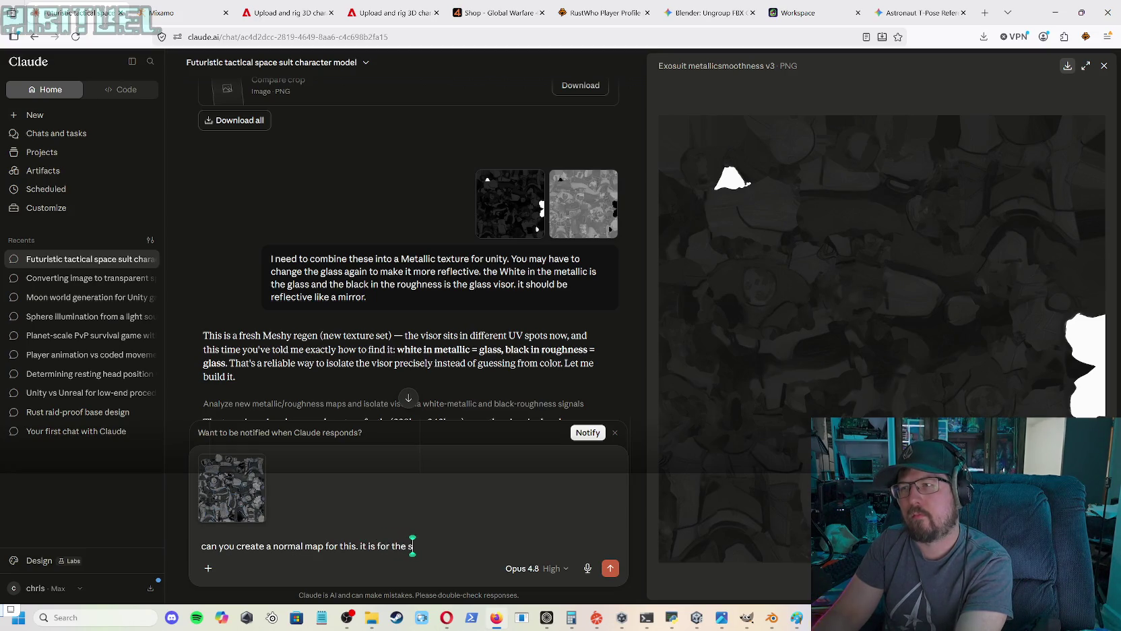
text(a)
key(BackSpace)
key(BackSpace)
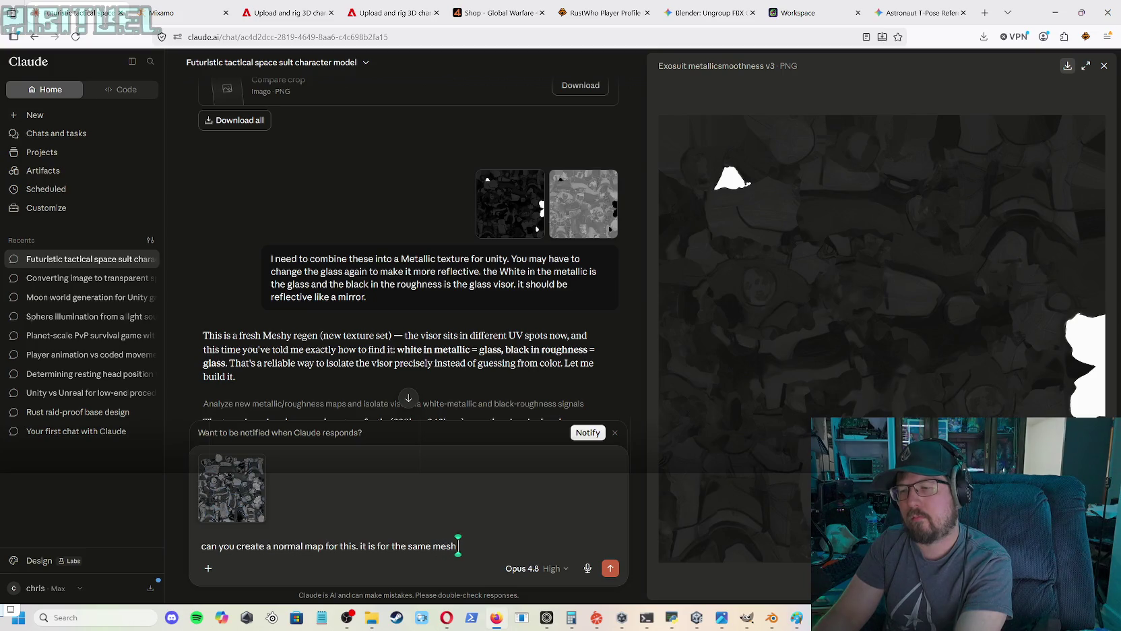
text( as the)
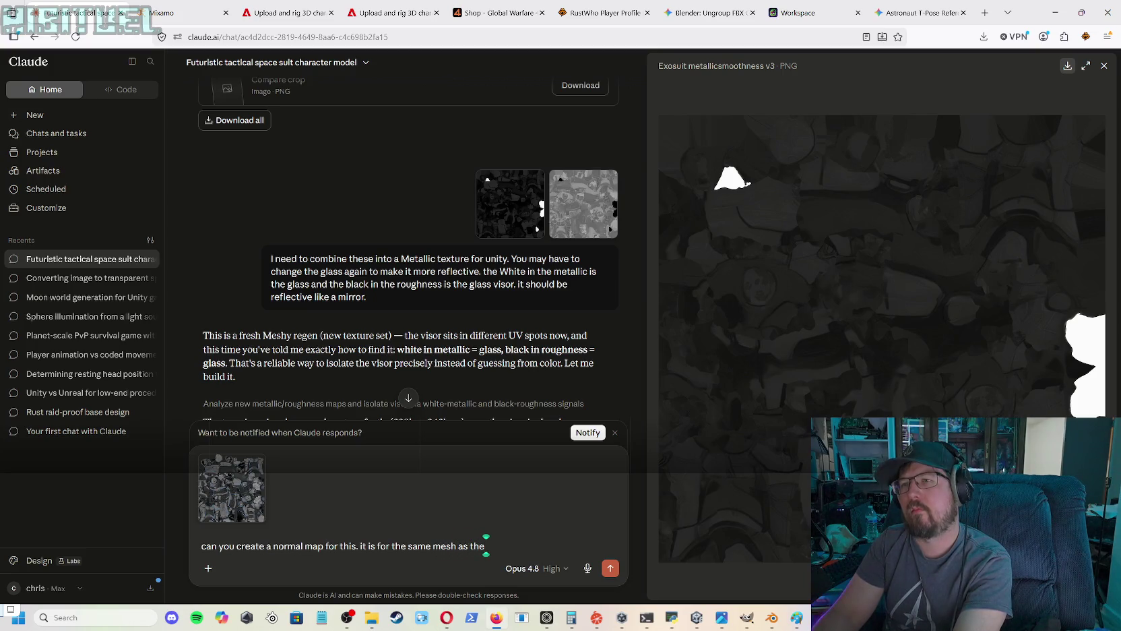
text( metal)
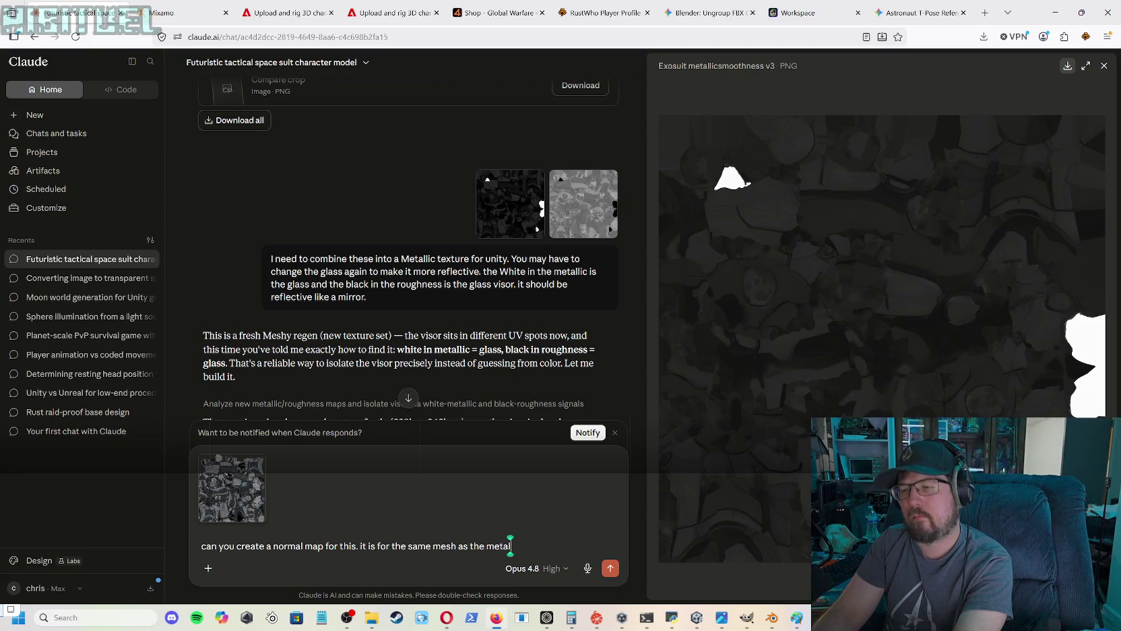
text(lic one)
text( you)
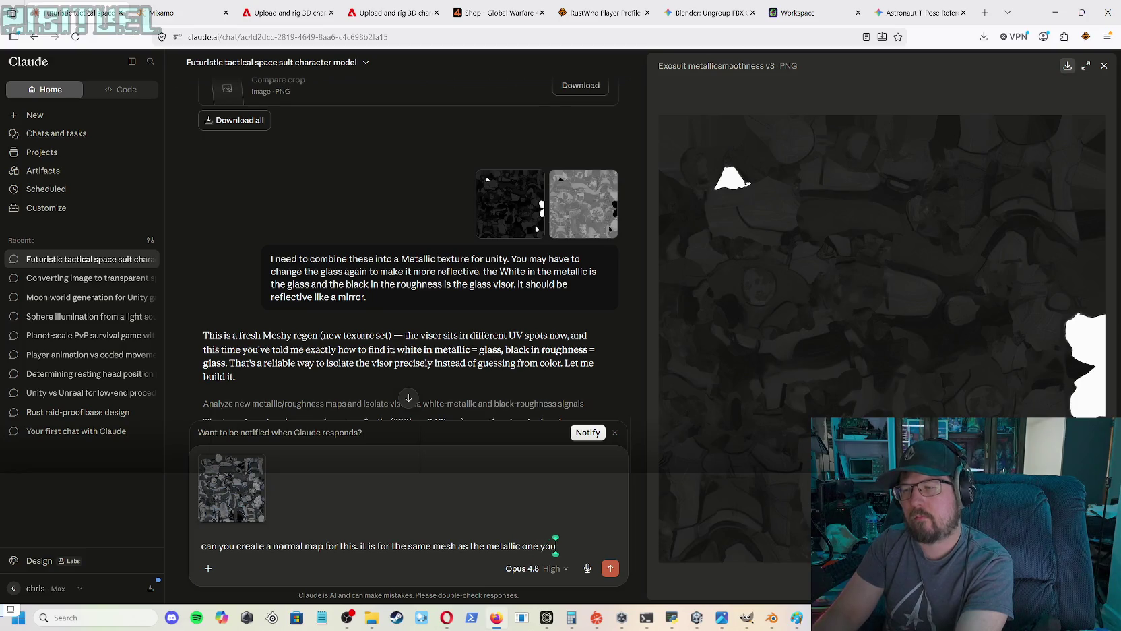
text( just generated.)
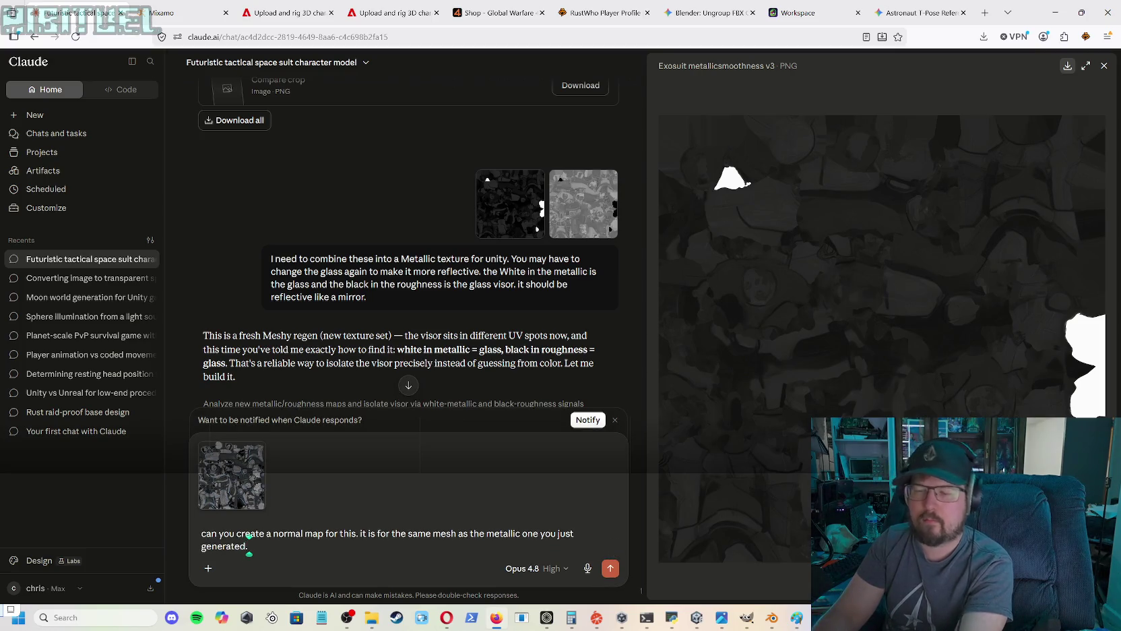
text( I need the visor to remain smoo)
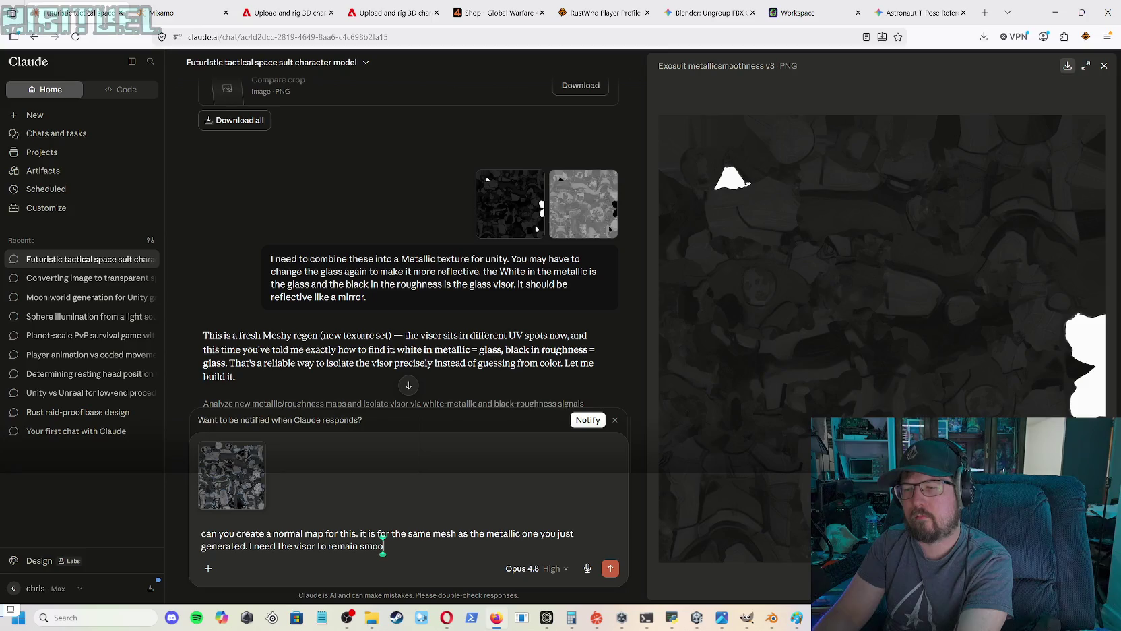
text(th and )
text(just)
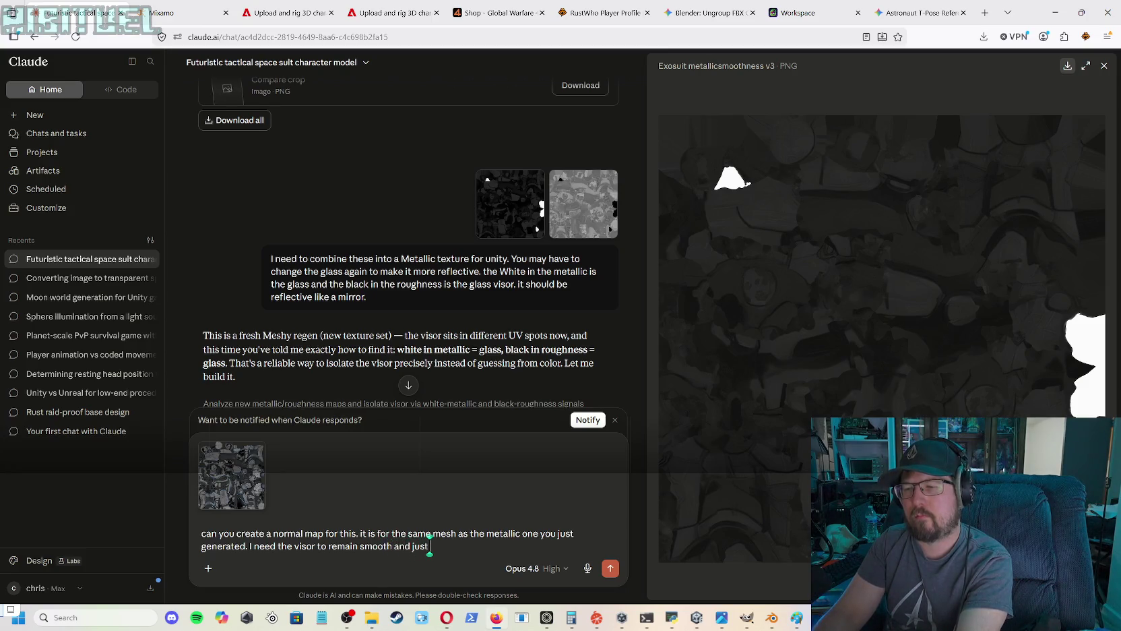
text( a)
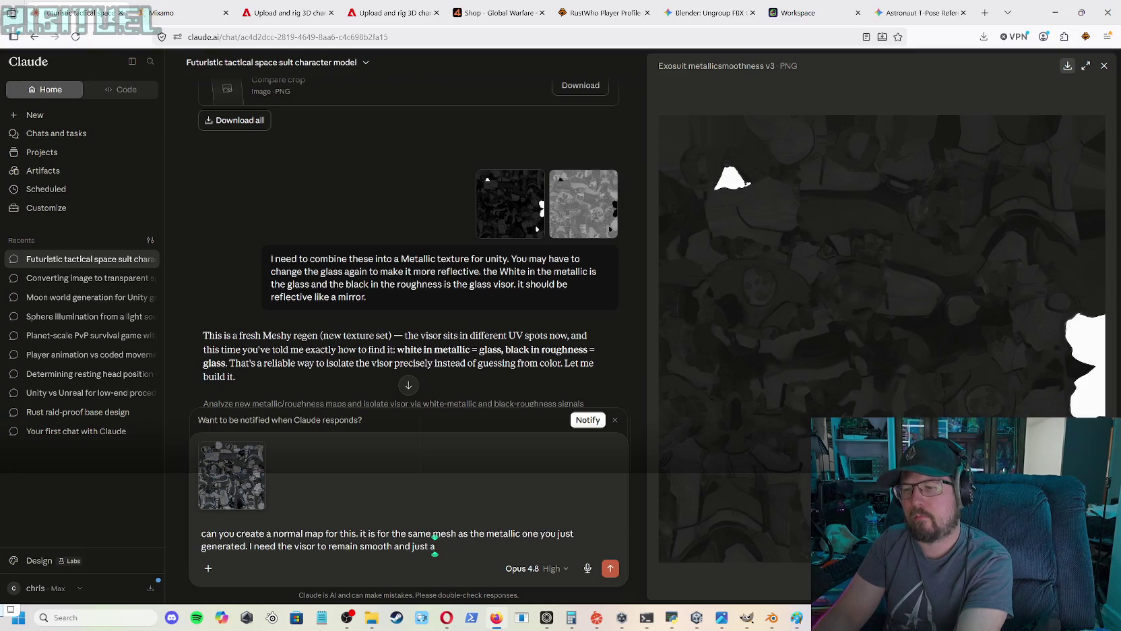
text(dd te)
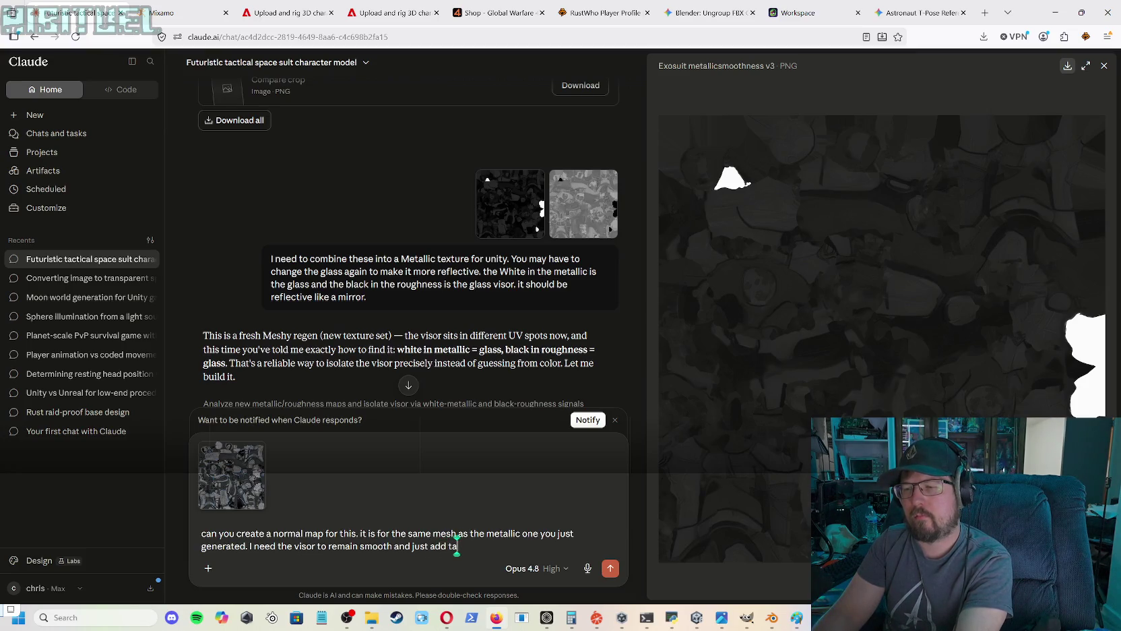
text(xture)
text( to the)
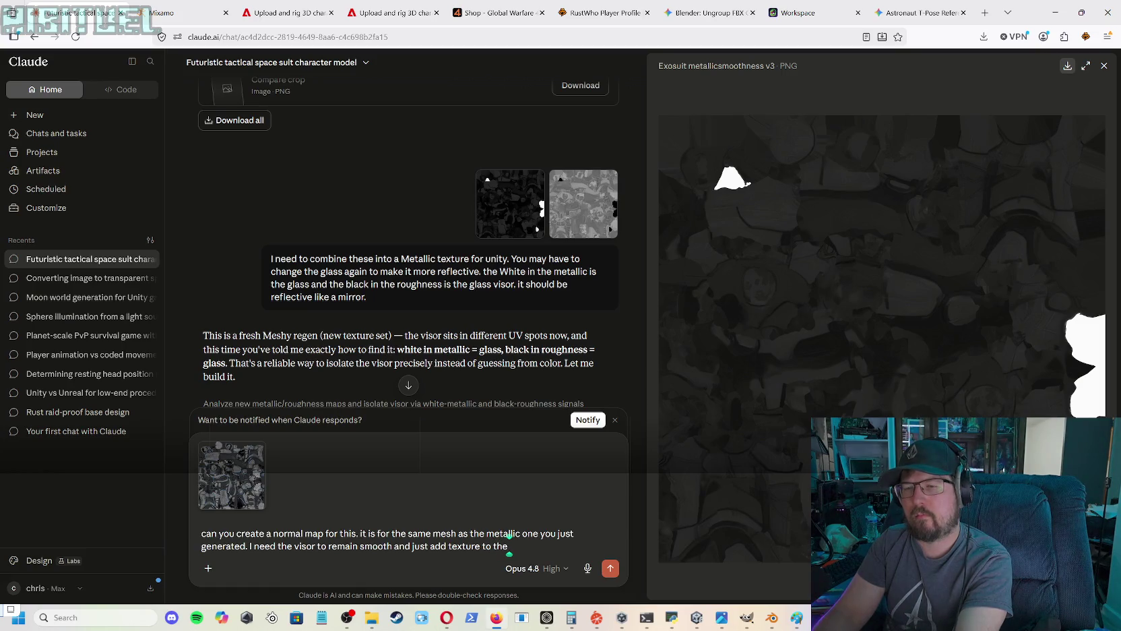
text( darker)
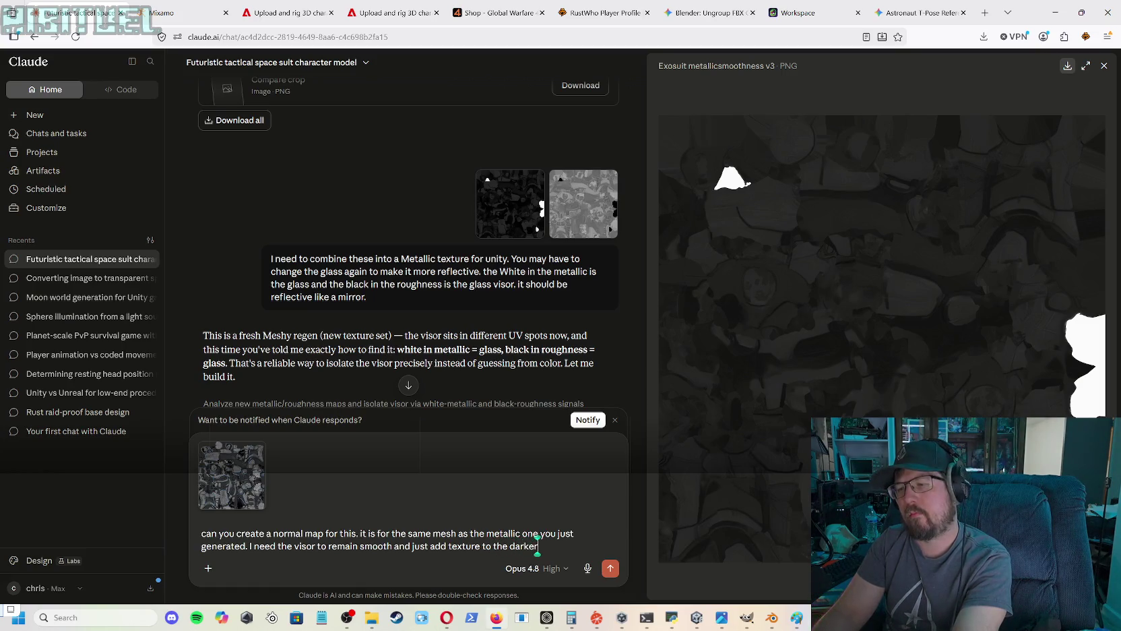
text( grey areas that loo)
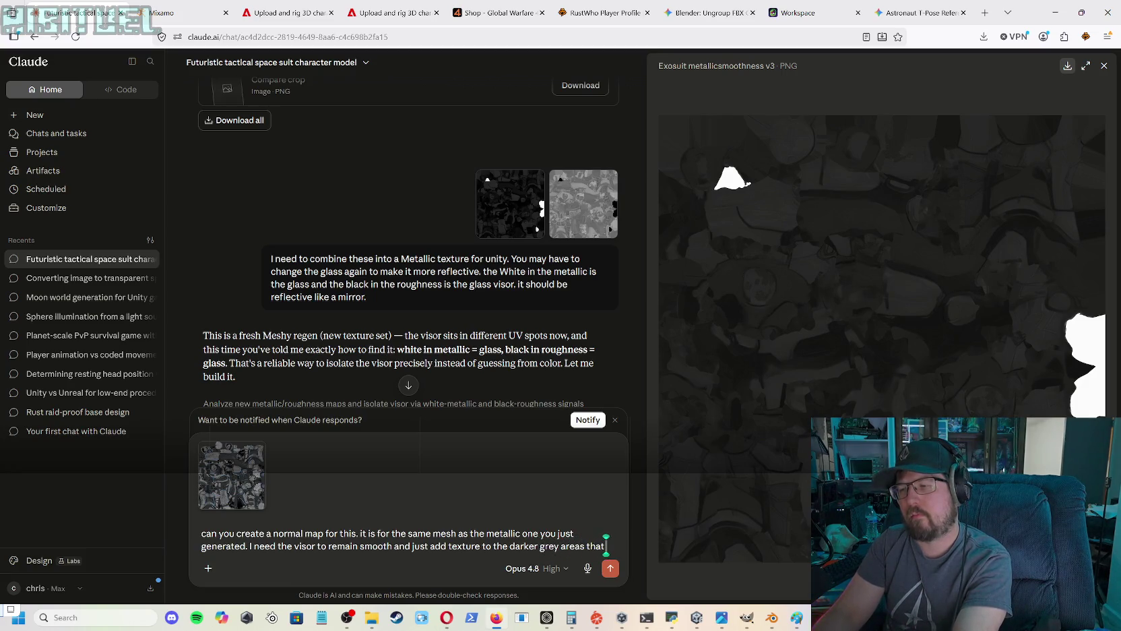
text(k like sn)
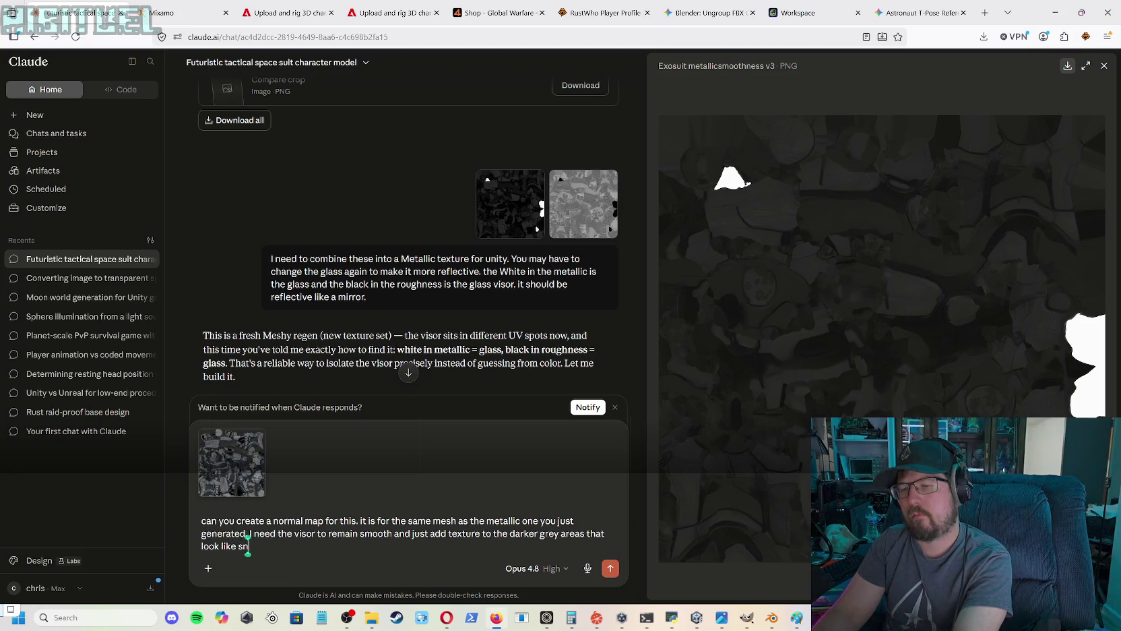
text(ake or)
key(BackSpace)
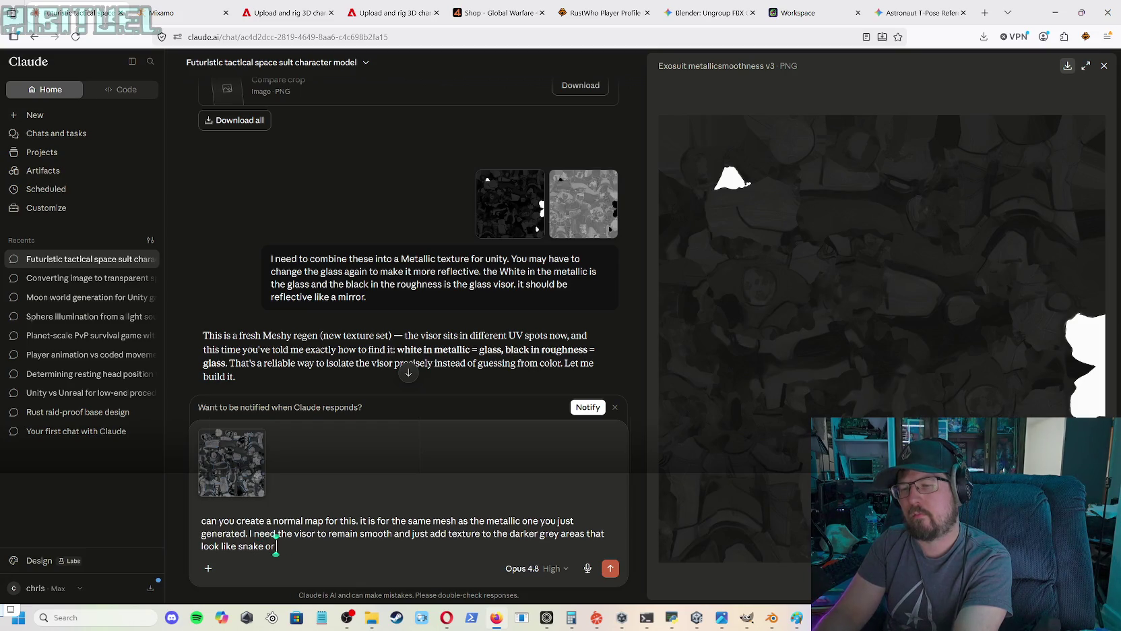
key(BackSpace)
key(BackSpace)
key(BackSpace)
key(BackSpace)
key(BackSpace)
text(lea)
text(ther.)
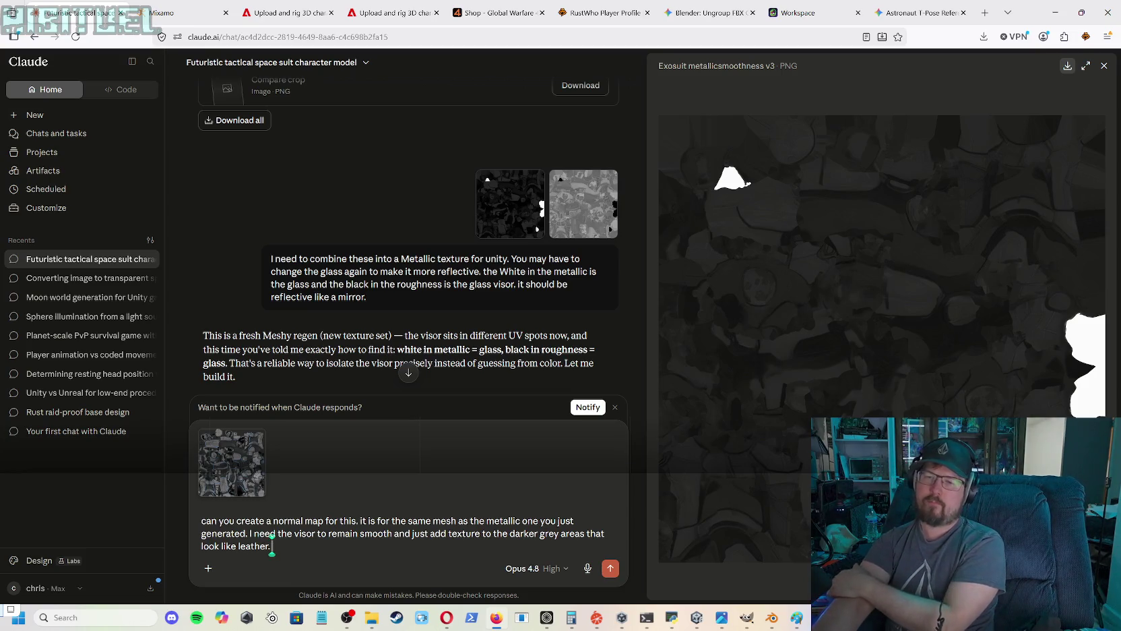
key(Return)
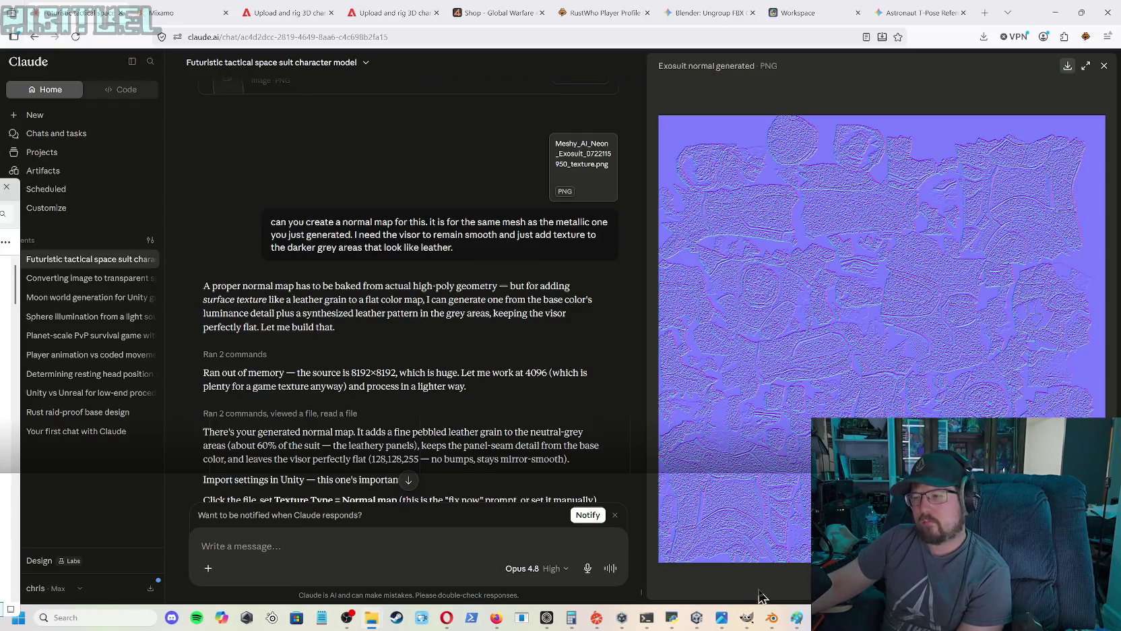
- Import Exosuit_Normal_generated into Materials and set it as Material.005's Normal Map
mouse_move(696, 617)
click(642, 594)
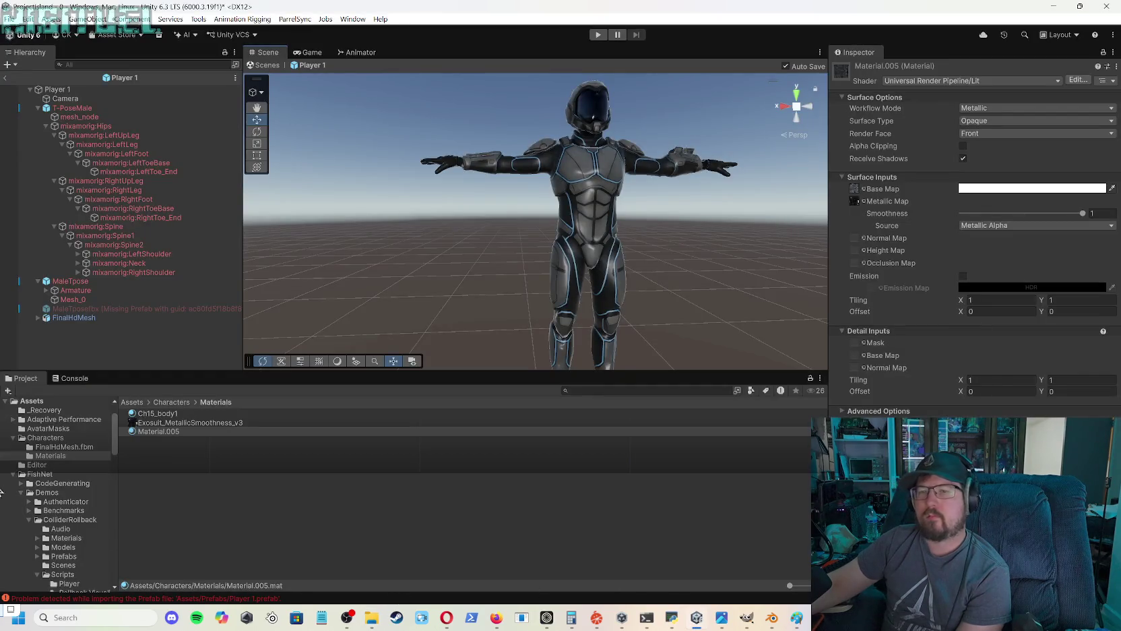
mouse_move(159, 431)
mouse_down()
mouse_move(297, 364)
mouse_move(229, 472)
mouse_up()
mouse_move(196, 432)
mouse_down()
mouse_move(646, 403)
mouse_move(862, 245)
mouse_up()
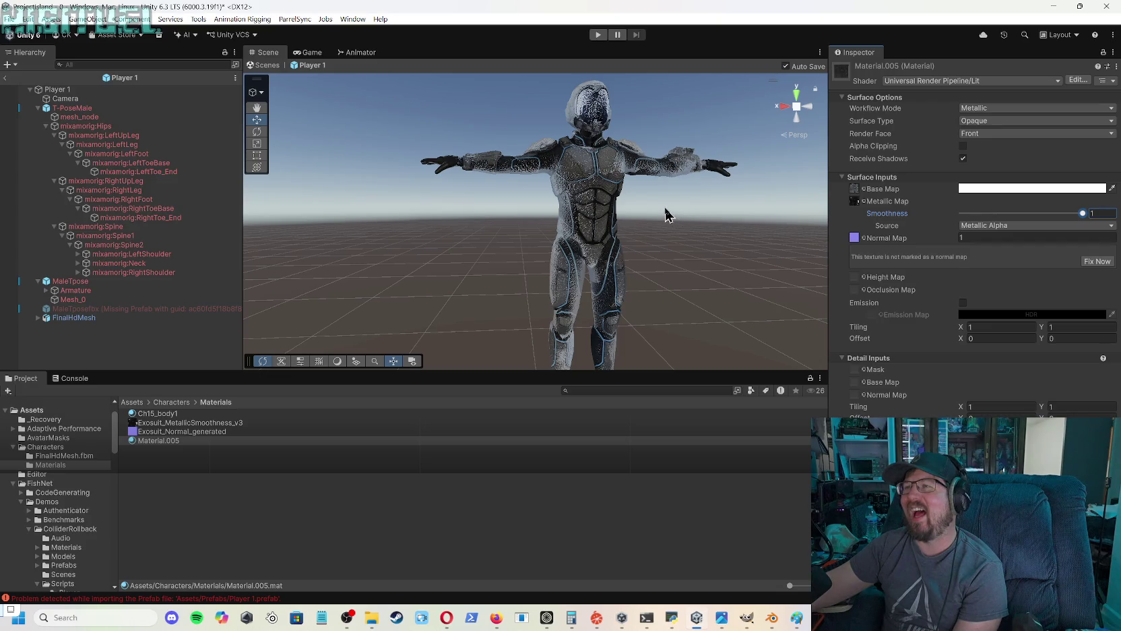
scroll(665, 215, up, 10)
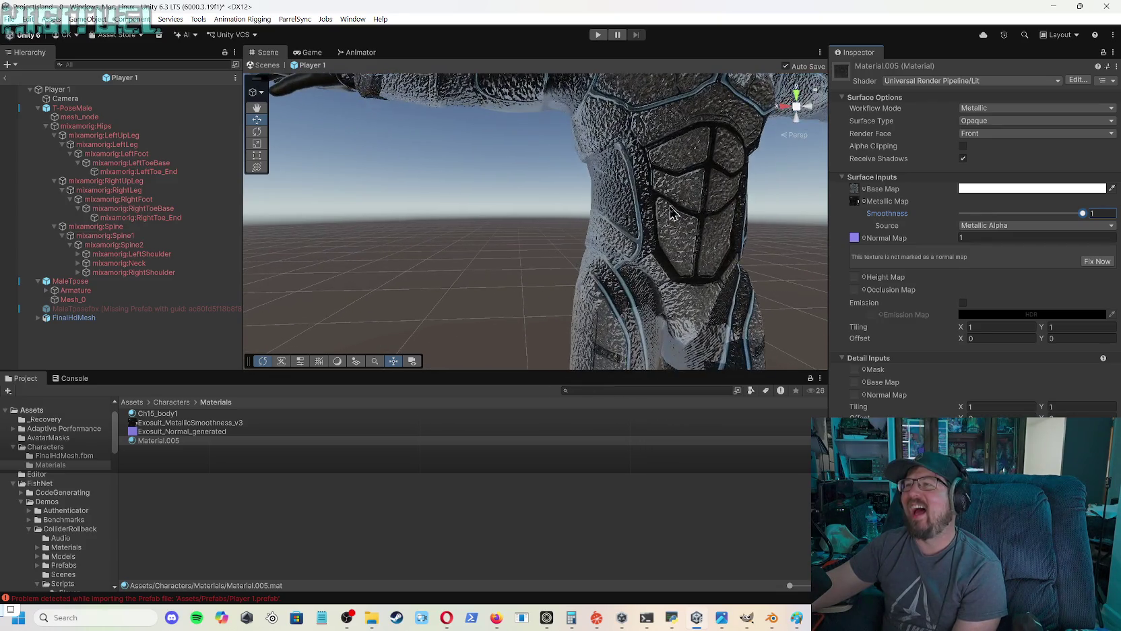
scroll(670, 214, up, 5)
- Orbit the Scene view over the exosuit's torso, shoulder, chest, helmet and legs to check the grain
mouse_move(672, 213)
mouse_down()
mouse_move(783, 229)
mouse_move(655, 213)
mouse_move(549, 78)
mouse_move(593, 171)
mouse_move(613, 158)
mouse_move(643, 98)
mouse_move(681, 205)
mouse_move(670, 275)
mouse_move(581, 295)
mouse_move(739, 299)
mouse_move(708, 262)
mouse_move(602, 250)
mouse_move(631, 300)
mouse_move(757, 274)
mouse_move(743, 220)
mouse_move(611, 237)
mouse_up()
mouse_move(528, 247)
mouse_down()
mouse_move(448, 263)
mouse_move(350, 247)
mouse_up()
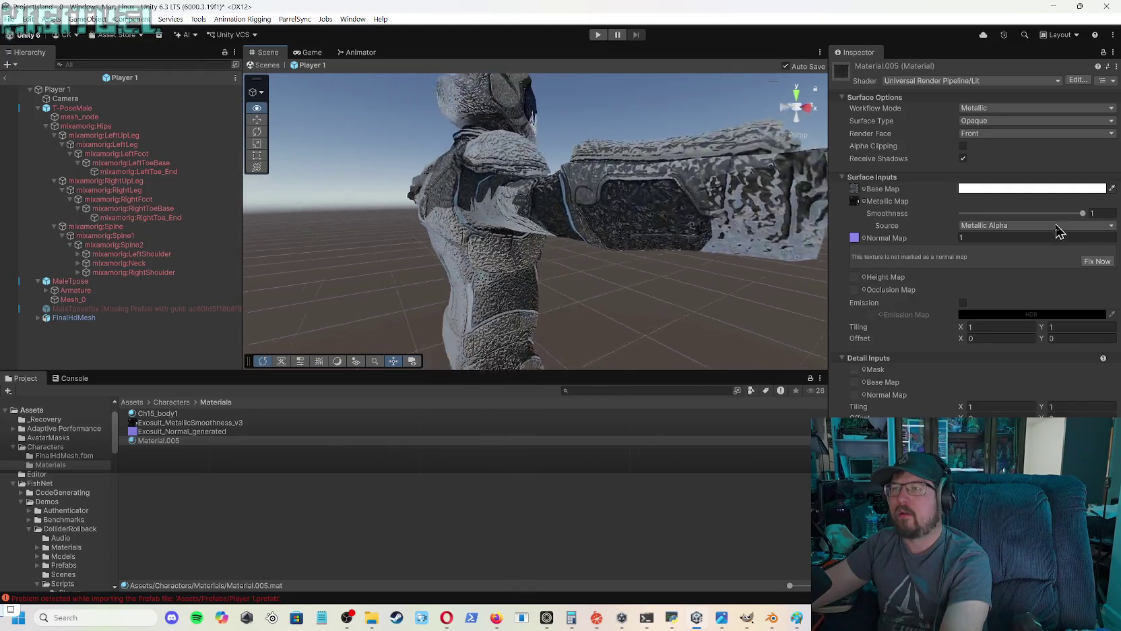
drag(640, 222, 732, 209)
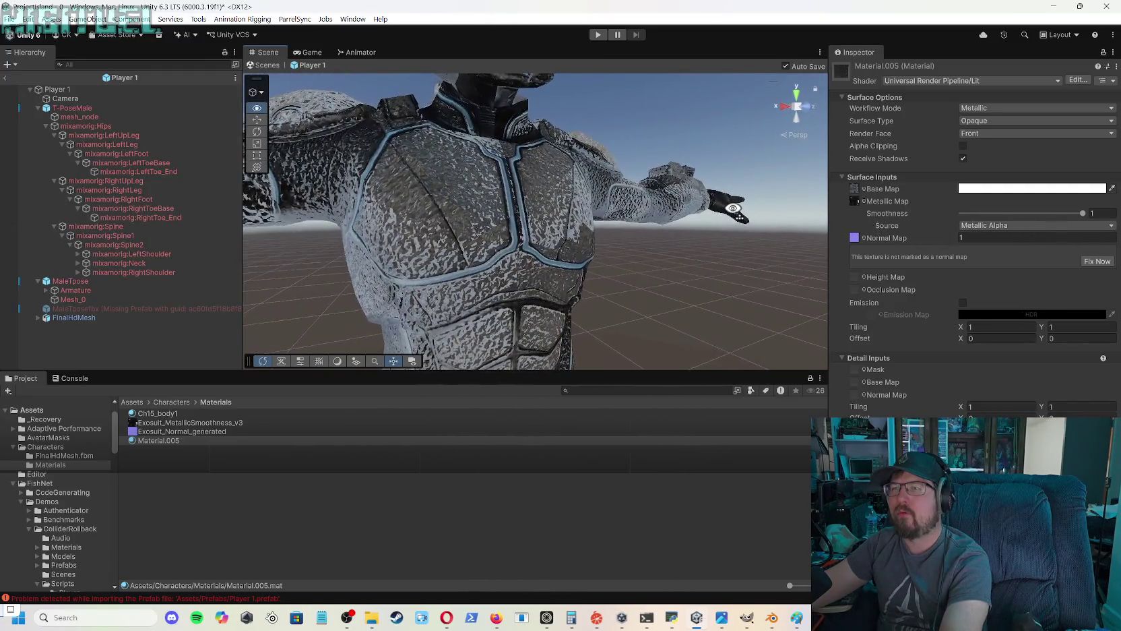
drag(587, 219, 657, 157)
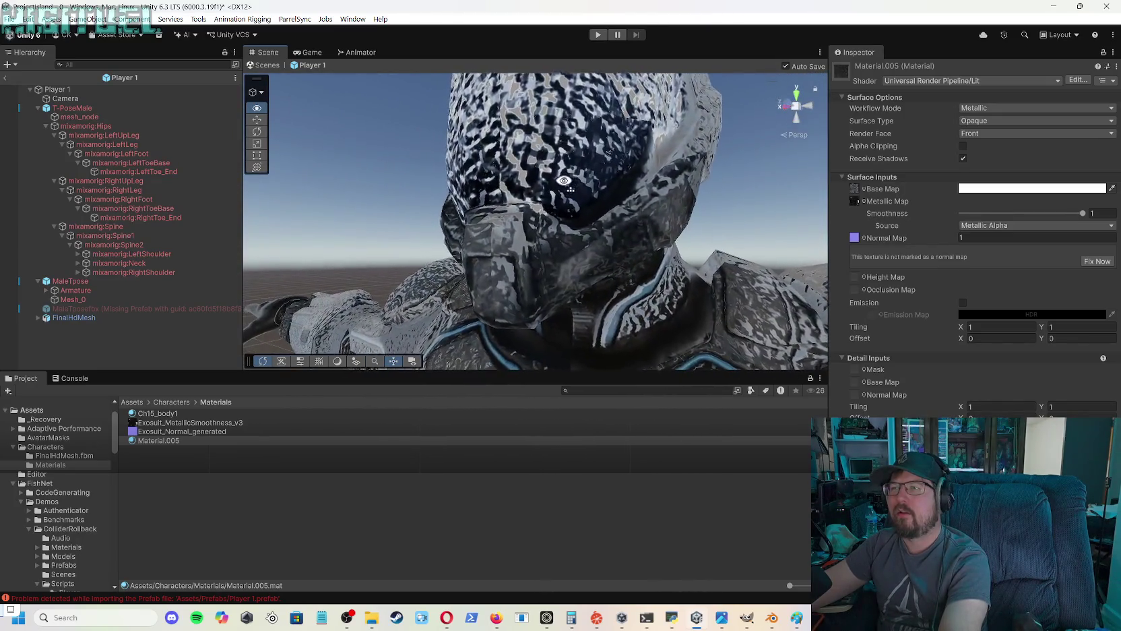
mouse_move(576, 200)
mouse_down()
mouse_move(660, 270)
mouse_move(704, 287)
mouse_move(565, 324)
mouse_move(683, 323)
mouse_move(613, 328)
mouse_move(763, 346)
mouse_move(825, 334)
mouse_move(842, 290)
mouse_move(723, 165)
mouse_move(751, 195)
mouse_move(725, 196)
mouse_move(741, 210)
mouse_move(545, 211)
mouse_move(689, 232)
mouse_up()
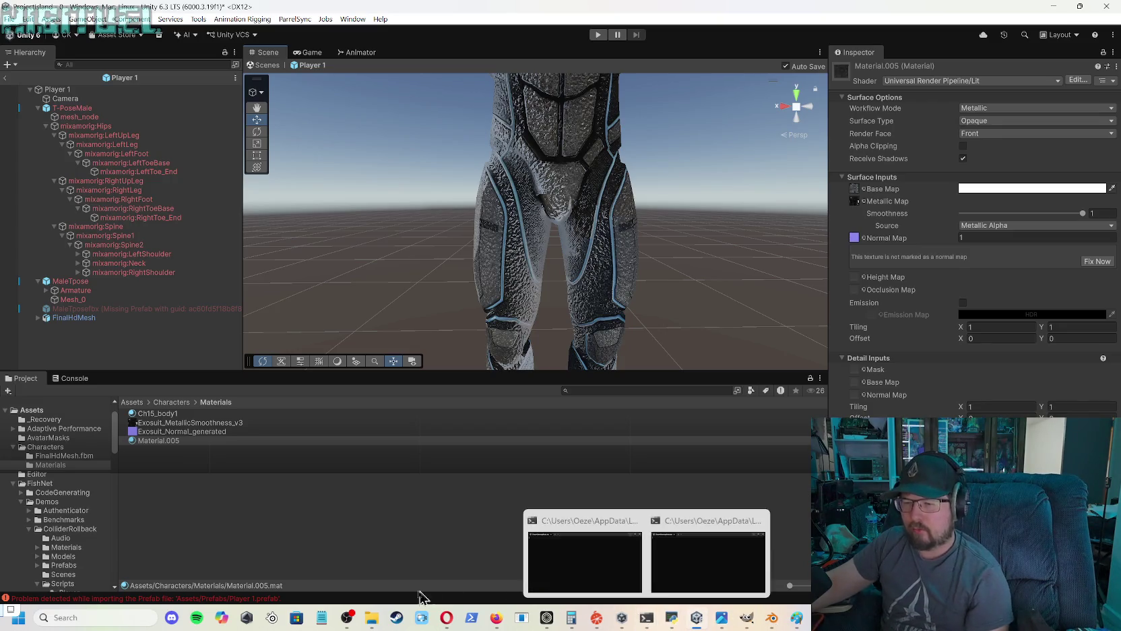
mouse_move(379, 623)
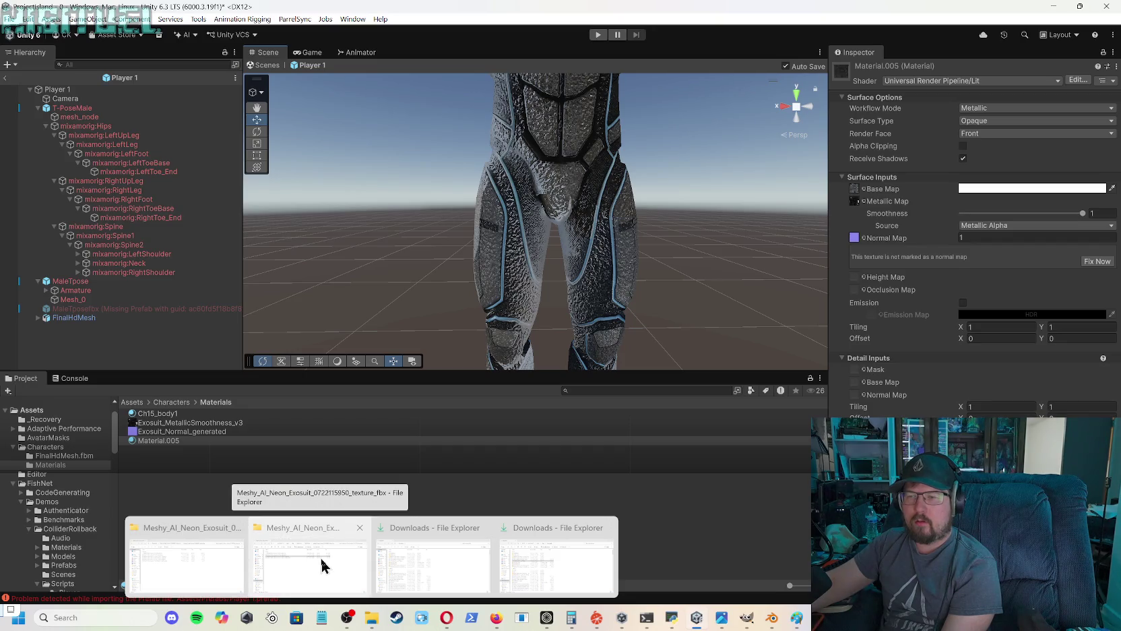
click(431, 556)
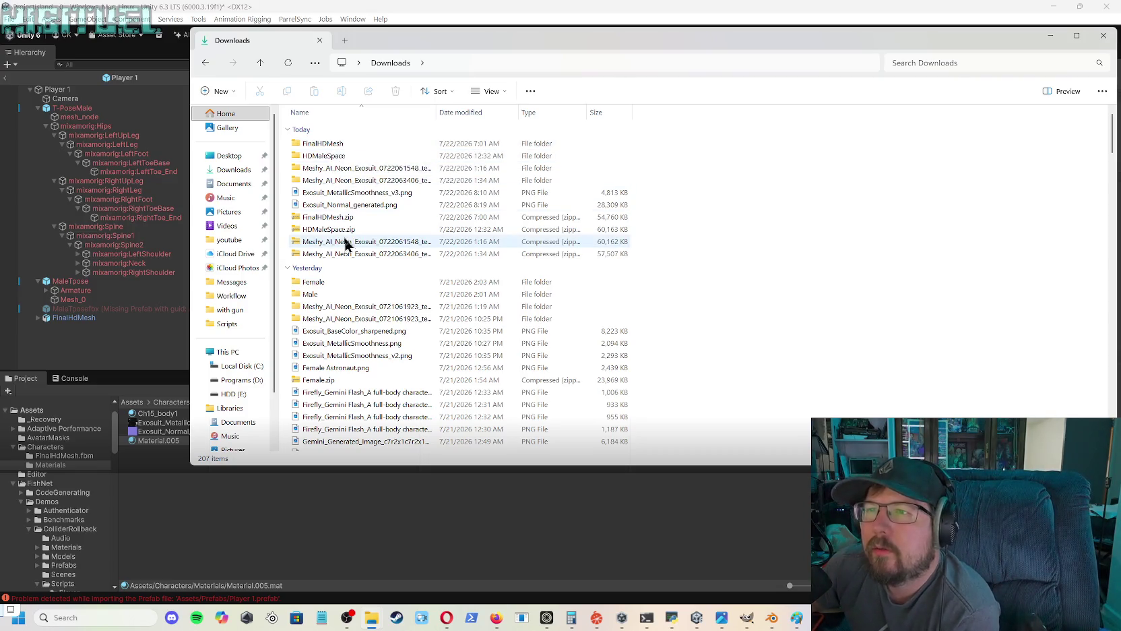
double_click(366, 306)
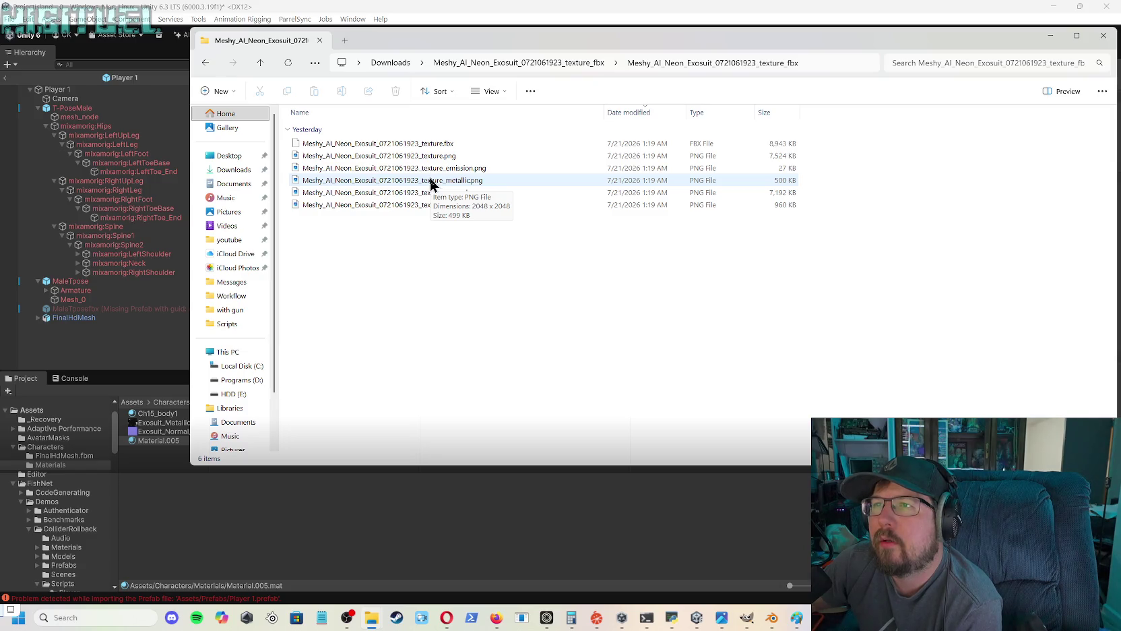
click(261, 63)
click(261, 63)
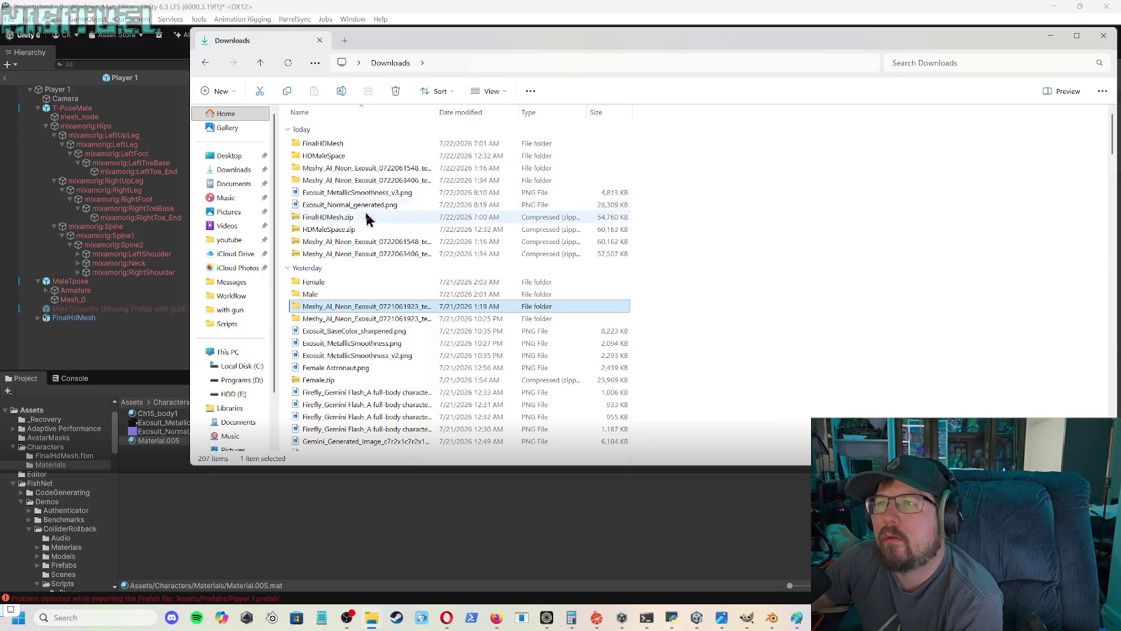
double_click(363, 312)
double_click(346, 144)
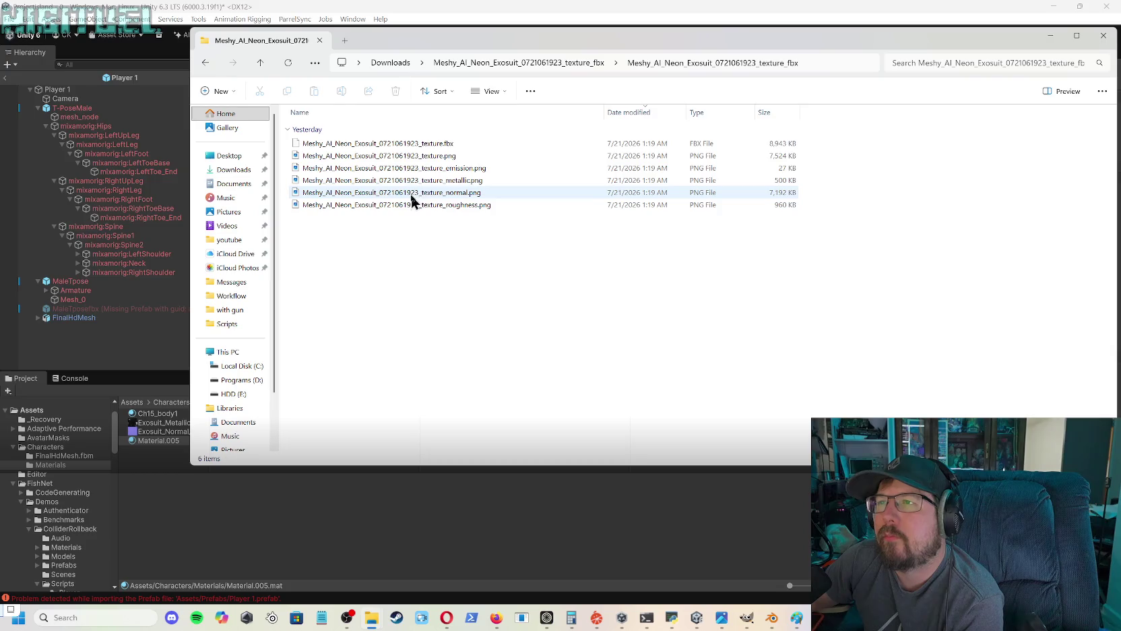
click(413, 195)
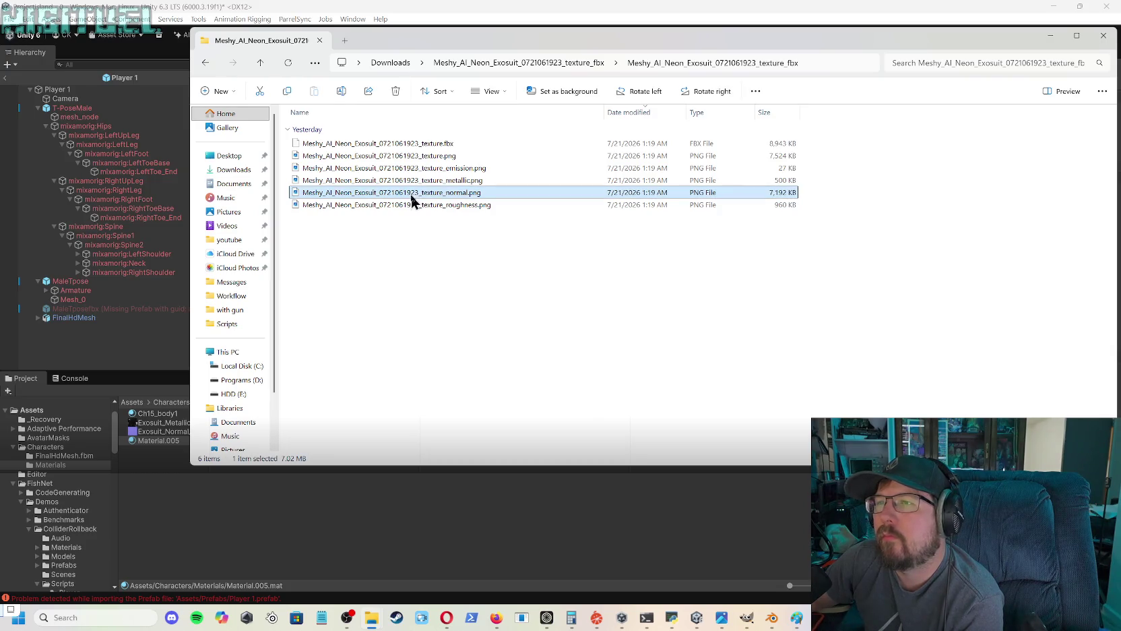
mouse_move(413, 199)
mouse_down()
mouse_move(378, 371)
mouse_move(318, 522)
mouse_move(248, 520)
mouse_up()
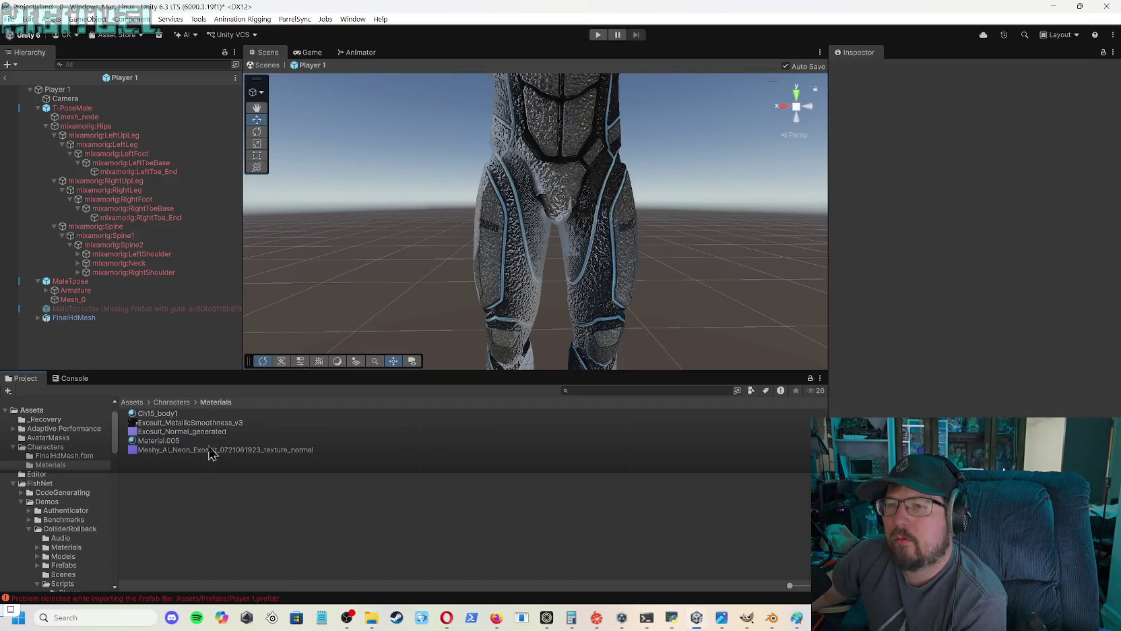
- Set Meshy's texture_normal as Material.005's Normal Map, then zoom out to frame the model
click(184, 442)
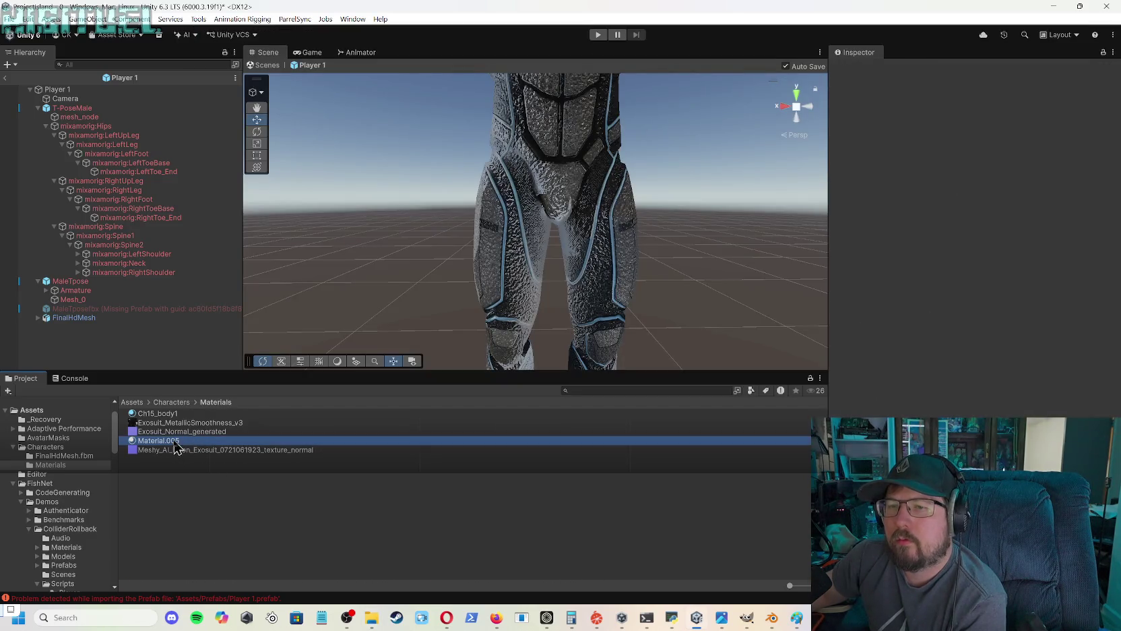
mouse_move(212, 449)
mouse_down()
mouse_move(268, 448)
mouse_move(849, 276)
mouse_move(860, 244)
mouse_up()
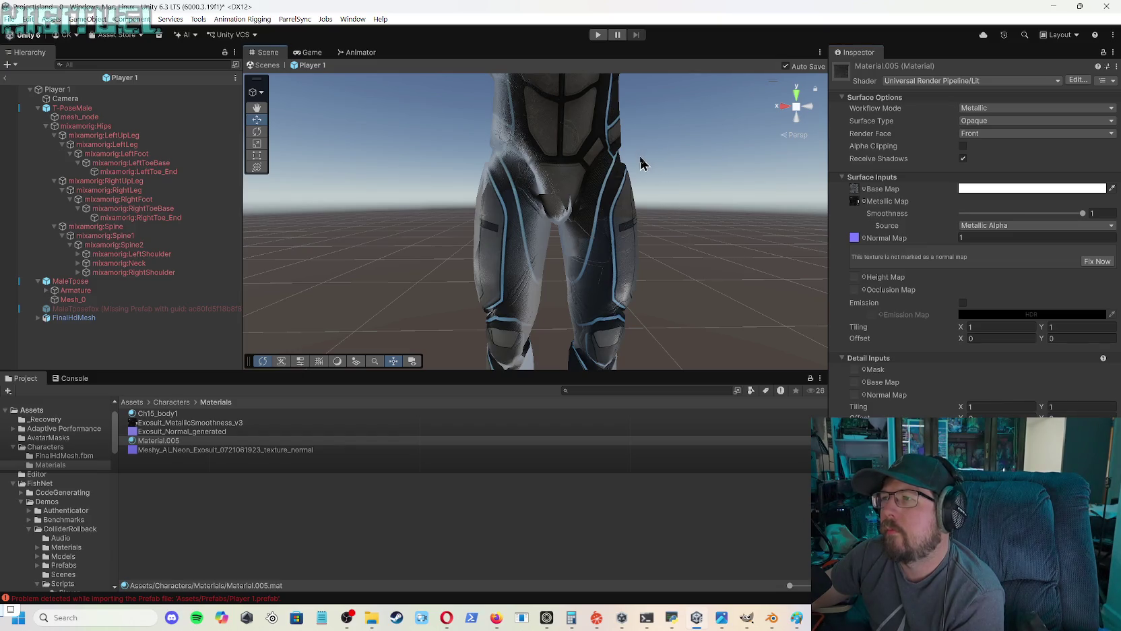
scroll(640, 157, down, 3)
scroll(637, 155, down, 5)
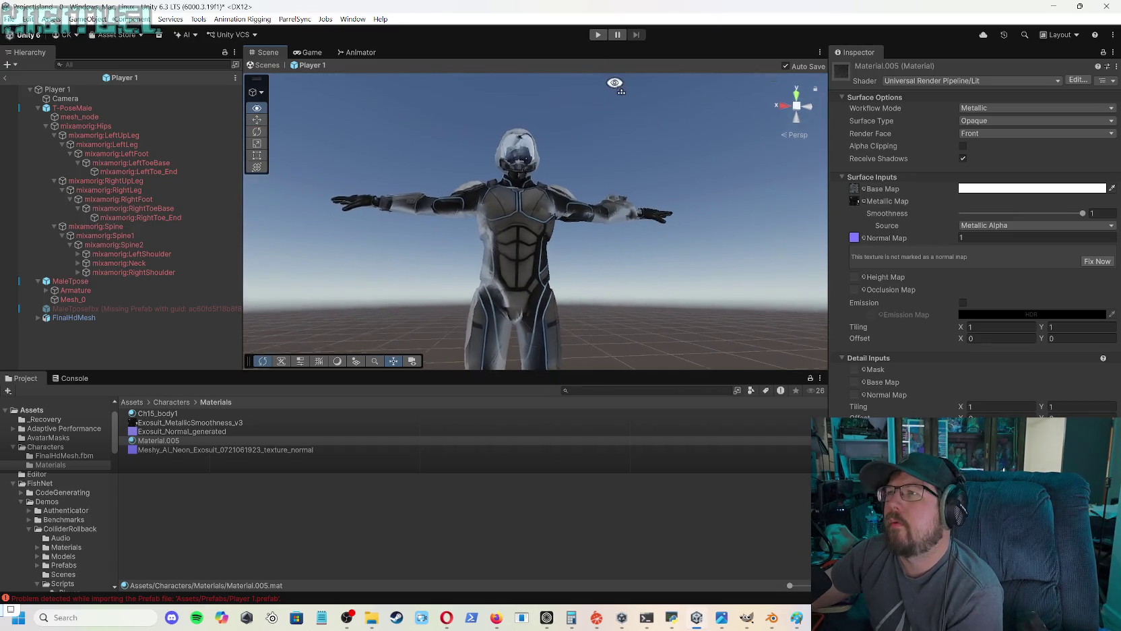
mouse_move(576, 125)
mouse_down()
mouse_move(556, 123)
mouse_move(582, 209)
mouse_up()
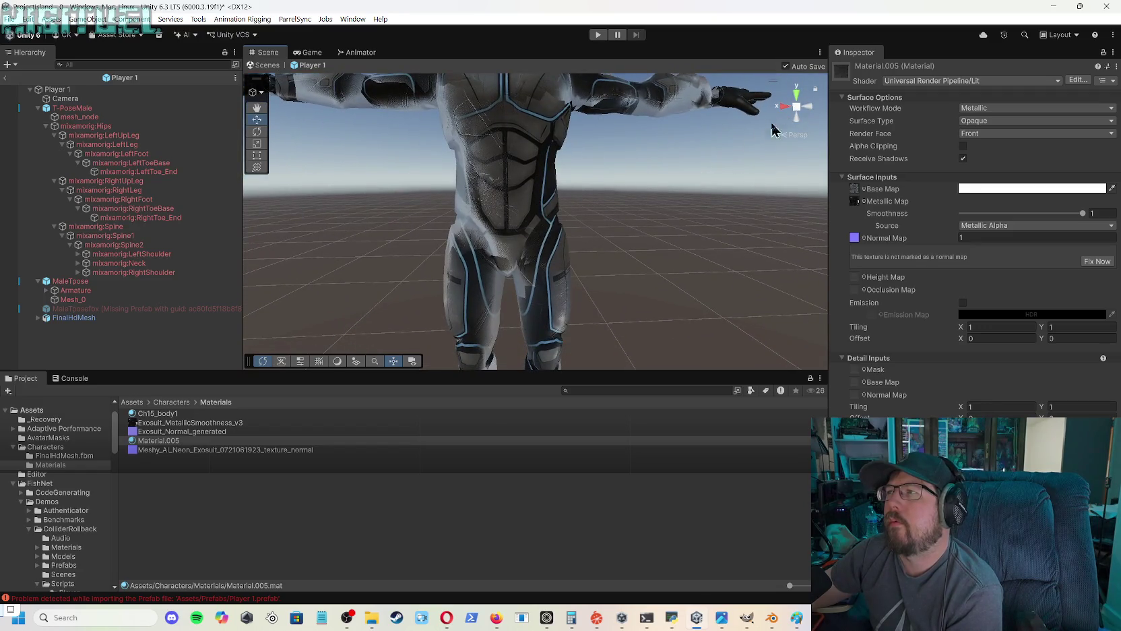
- Orbit the Scene view around the exosuit to inspect its new normal map from side, above and front
mouse_move(622, 161)
mouse_down()
mouse_move(613, 175)
mouse_move(668, 180)
mouse_move(721, 157)
mouse_move(503, 213)
mouse_move(470, 204)
mouse_up()
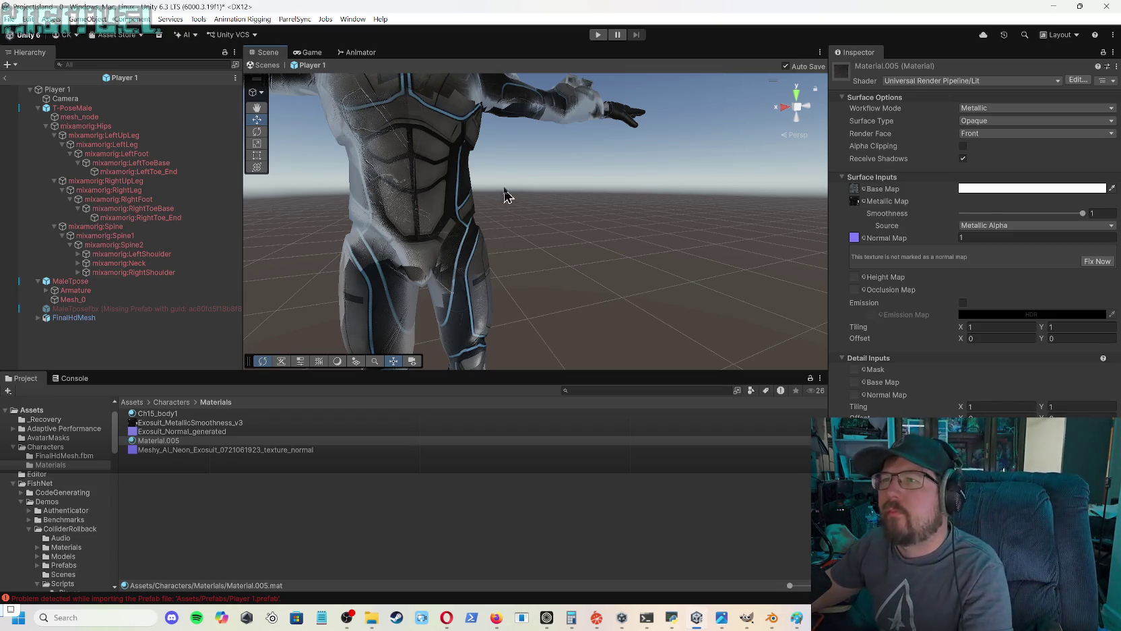
mouse_move(547, 220)
mouse_down()
mouse_move(528, 133)
mouse_move(528, 234)
mouse_move(520, 154)
mouse_up()
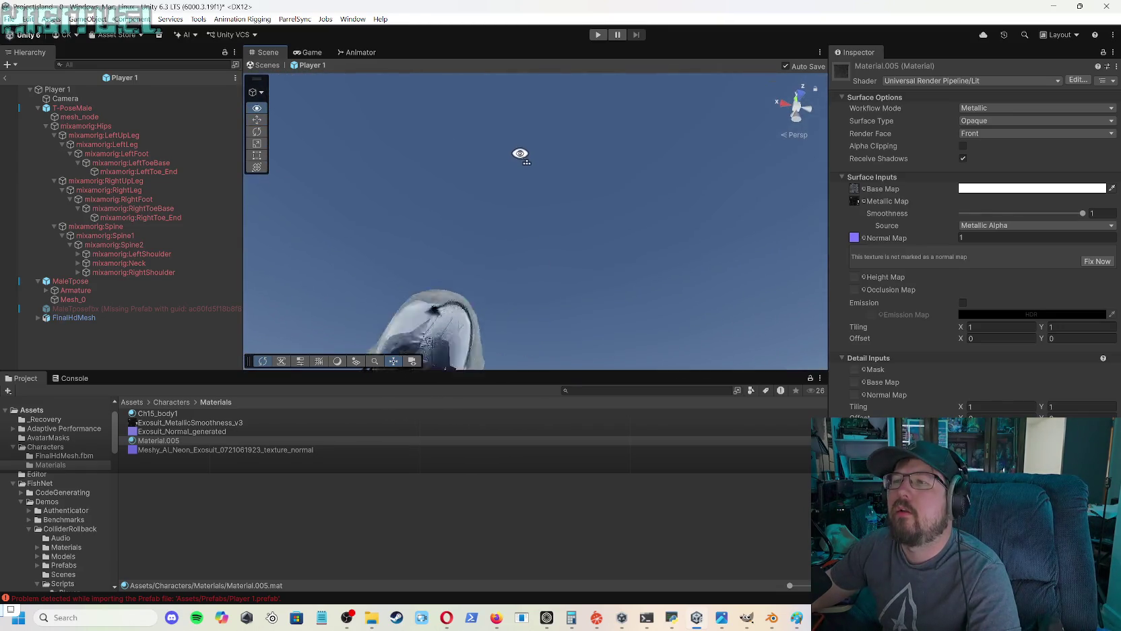
mouse_move(497, 205)
mouse_down()
mouse_move(470, 318)
mouse_move(559, 361)
mouse_move(492, 368)
mouse_move(613, 364)
mouse_move(535, 353)
mouse_up()
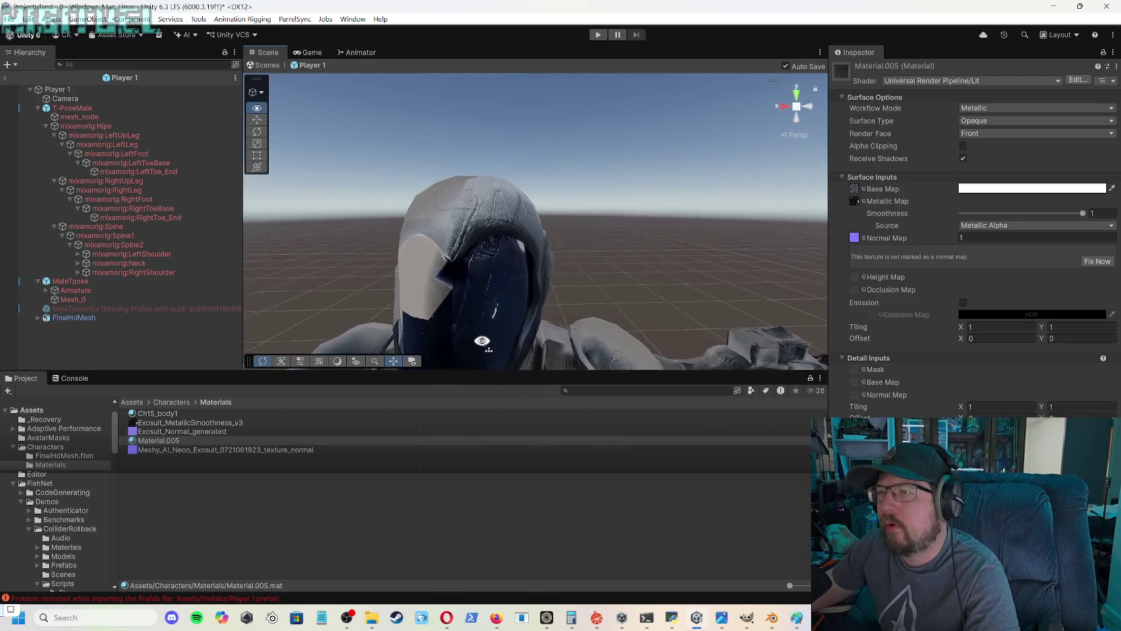
mouse_move(447, 341)
mouse_down()
mouse_move(458, 380)
mouse_move(508, 400)
mouse_move(498, 407)
mouse_move(467, 393)
mouse_up()
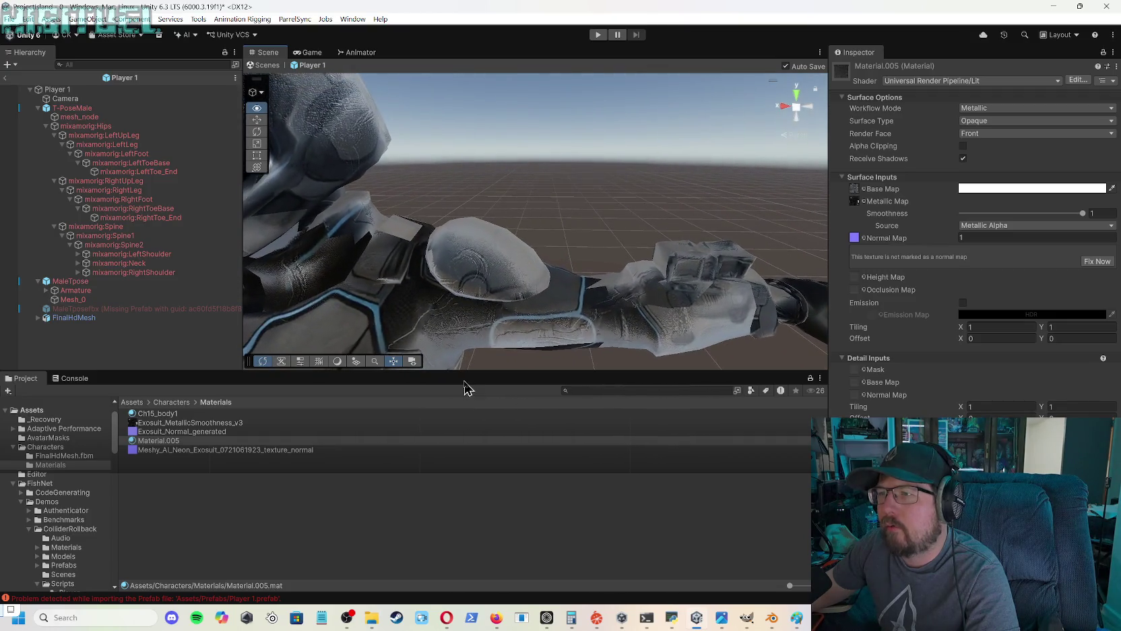
mouse_move(603, 411)
mouse_down()
mouse_move(477, 365)
mouse_move(476, 341)
mouse_move(570, 328)
mouse_move(522, 333)
mouse_move(543, 341)
mouse_up()
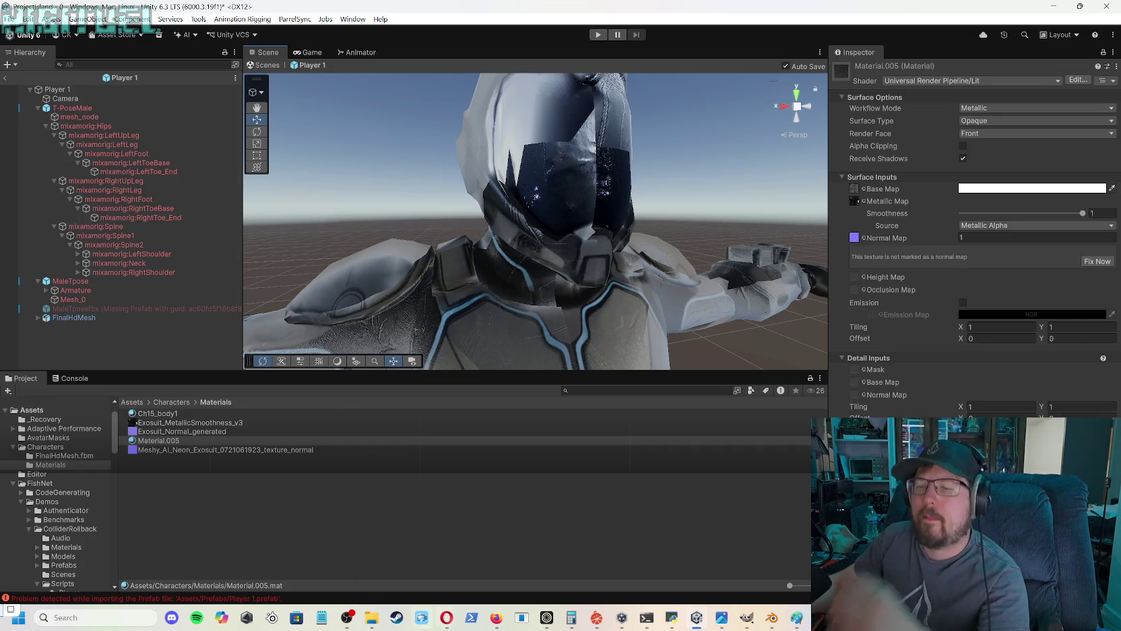
mouse_move(447, 619)
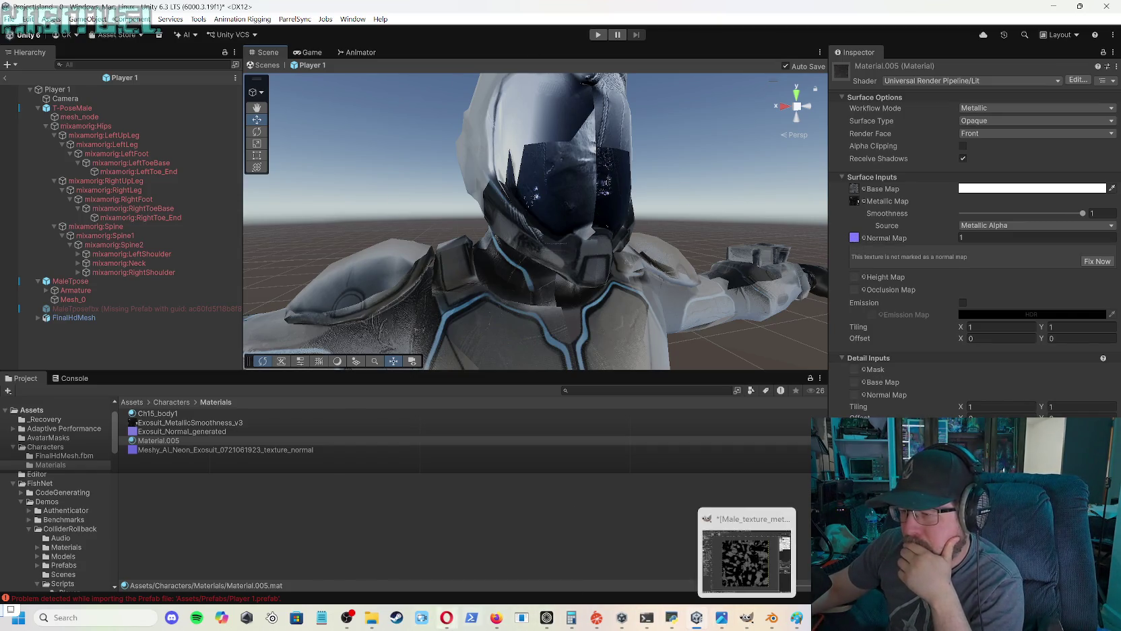
- Return to the Claude chat and start a message saying only a light texture matching the pattern was wanted
mouse_move(497, 623)
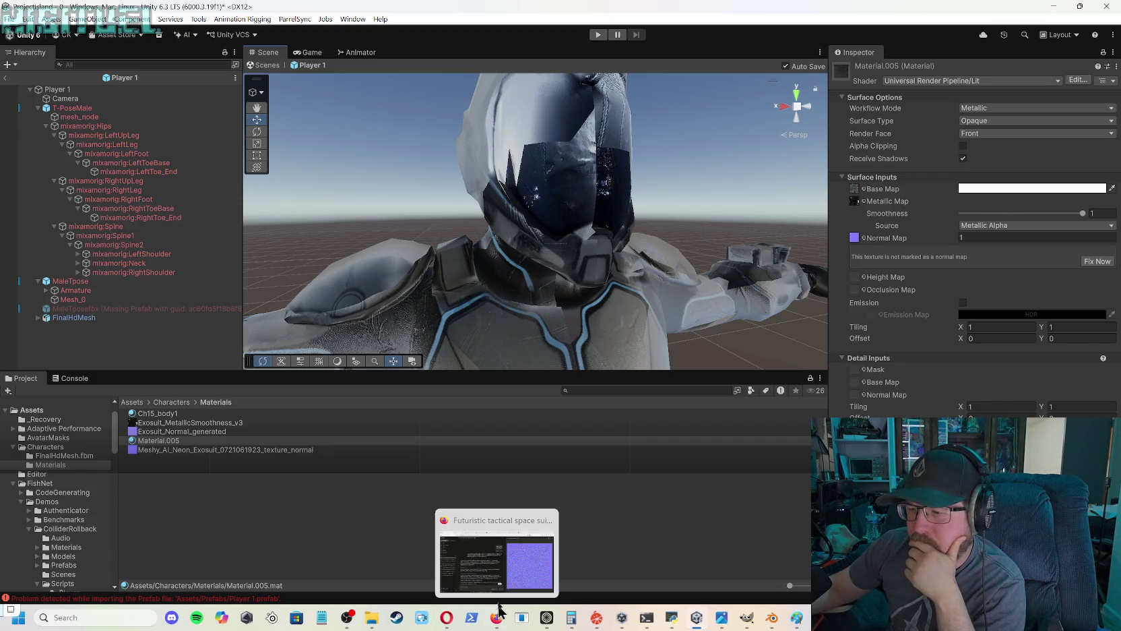
click(511, 573)
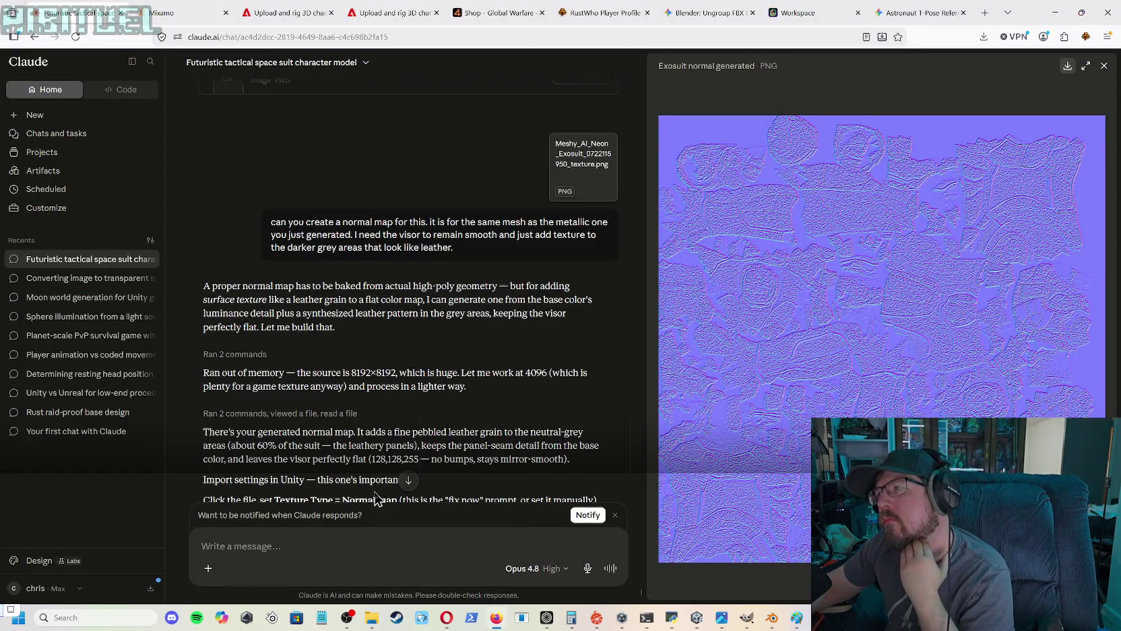
click(375, 531)
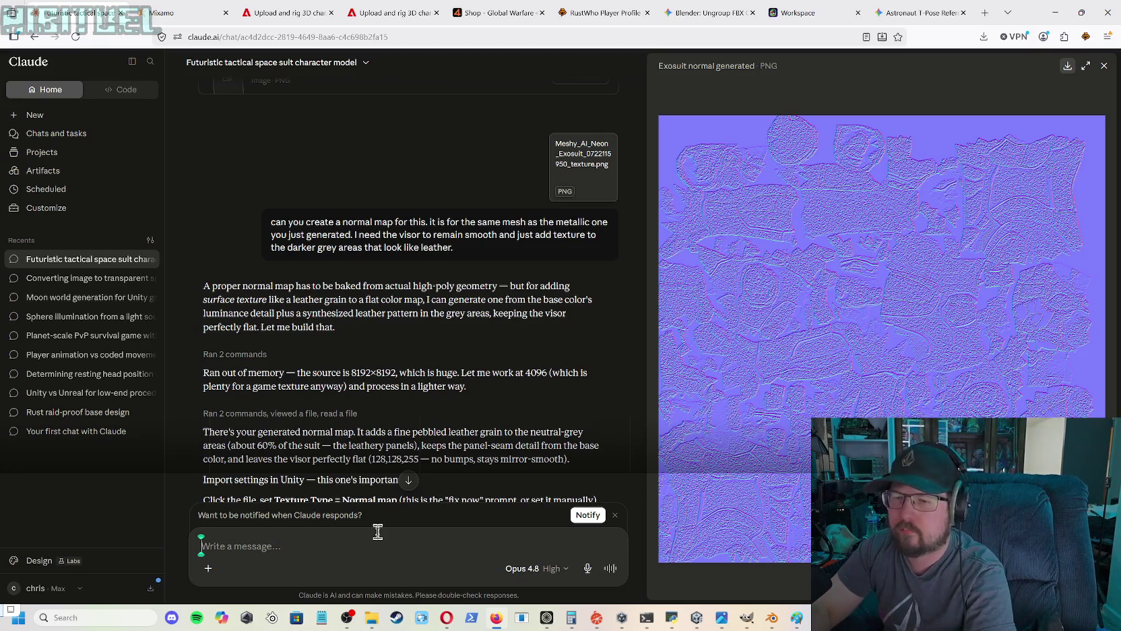
text(i on)
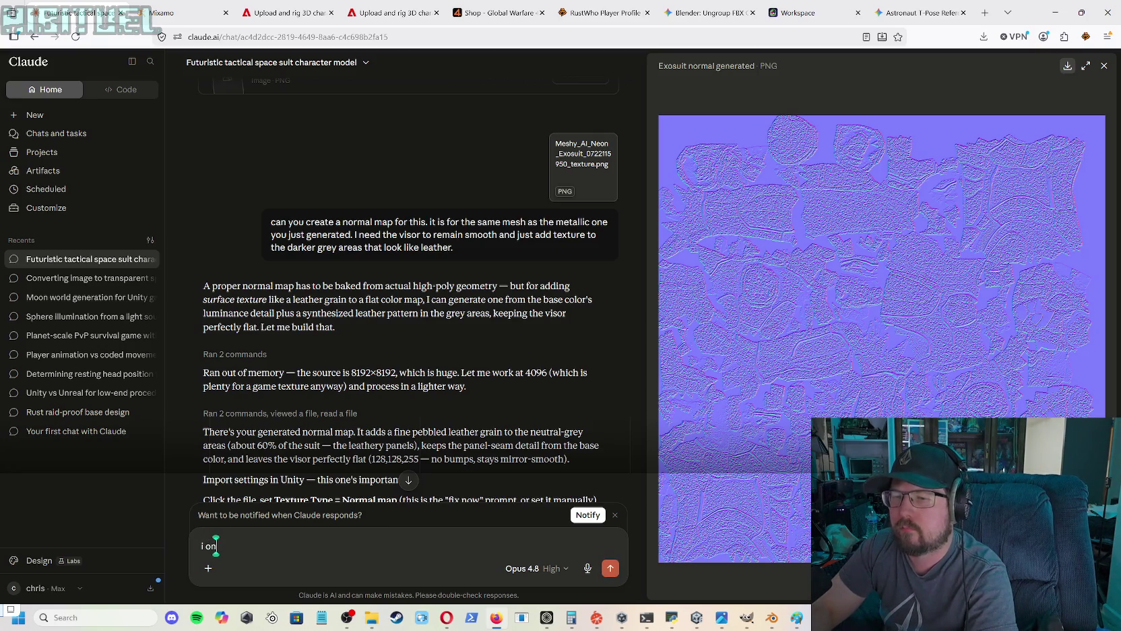
text(ly wanted a light texture that matches the)
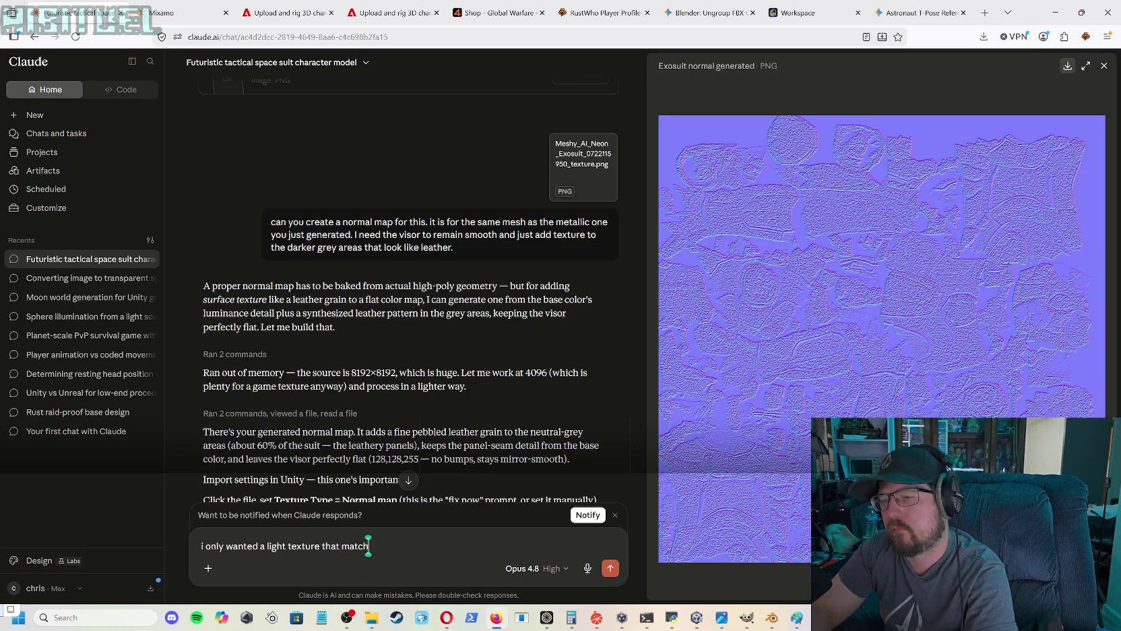
text( matt)
- Continue the message: texture only the patterns, and keep the light grey smooth as metal
key(BackSpace)
key(BackSpace)
key(BackSpace)
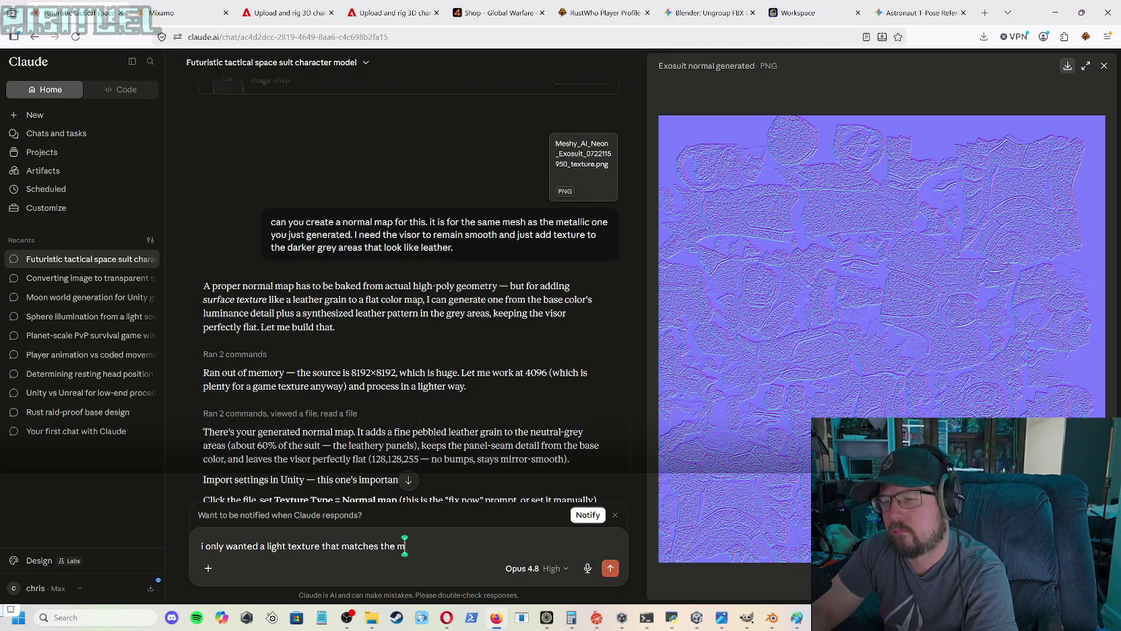
text(patte)
key(BackSpace)
text(urns)
key(BackSpace)
key(BackSpace)
key(BackSpace)
text(erns.)
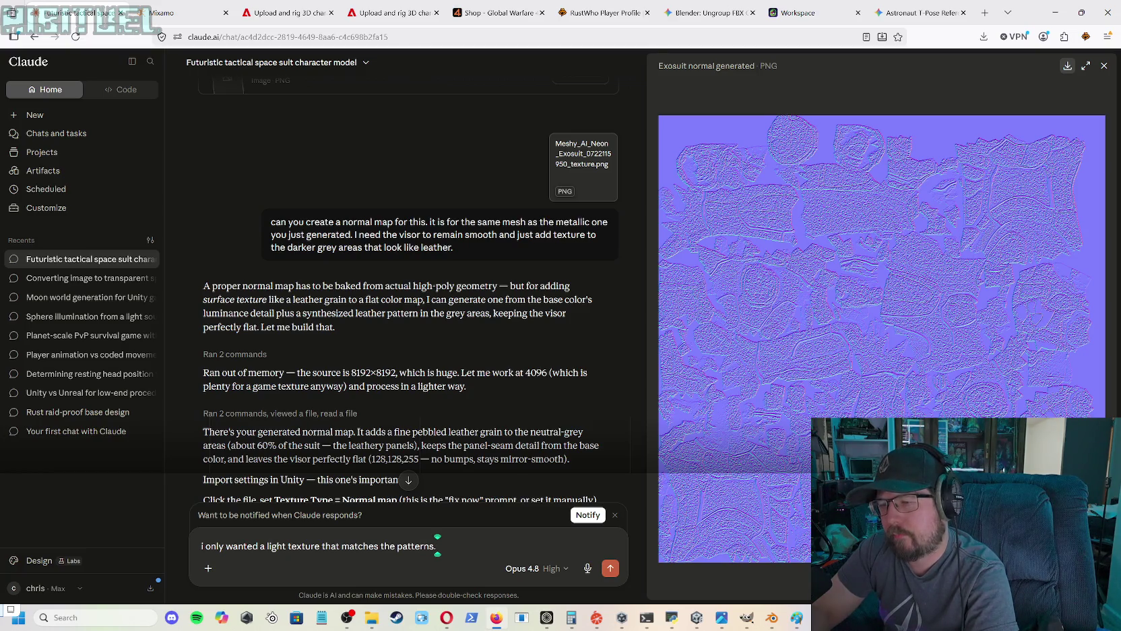
text( The)
text( light)
text( gra)
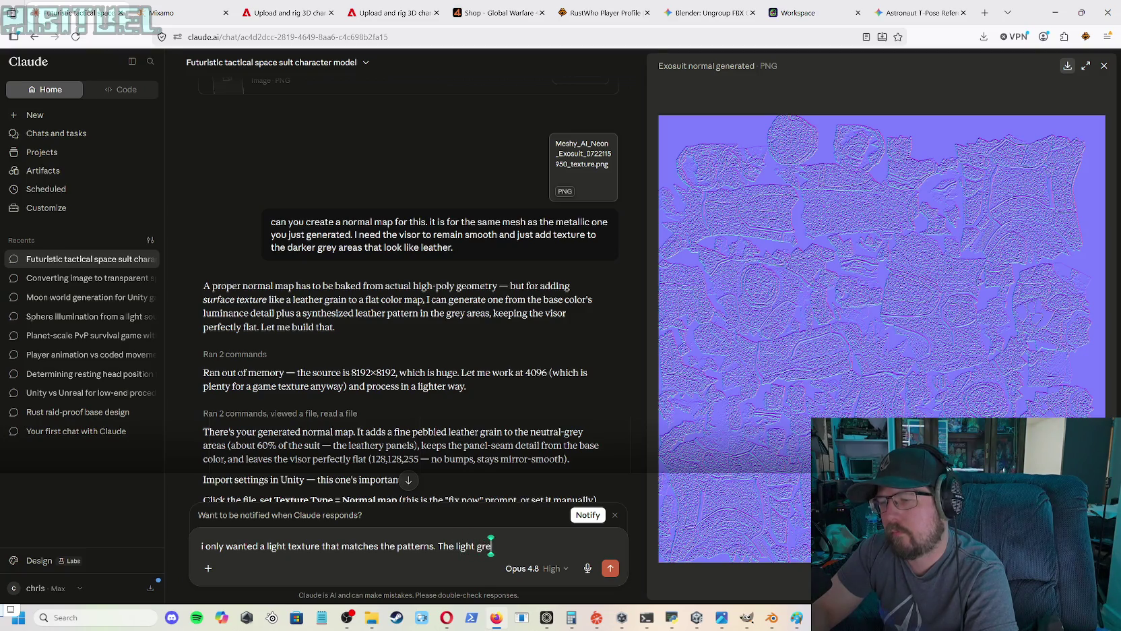
text(y)
text( is sup)
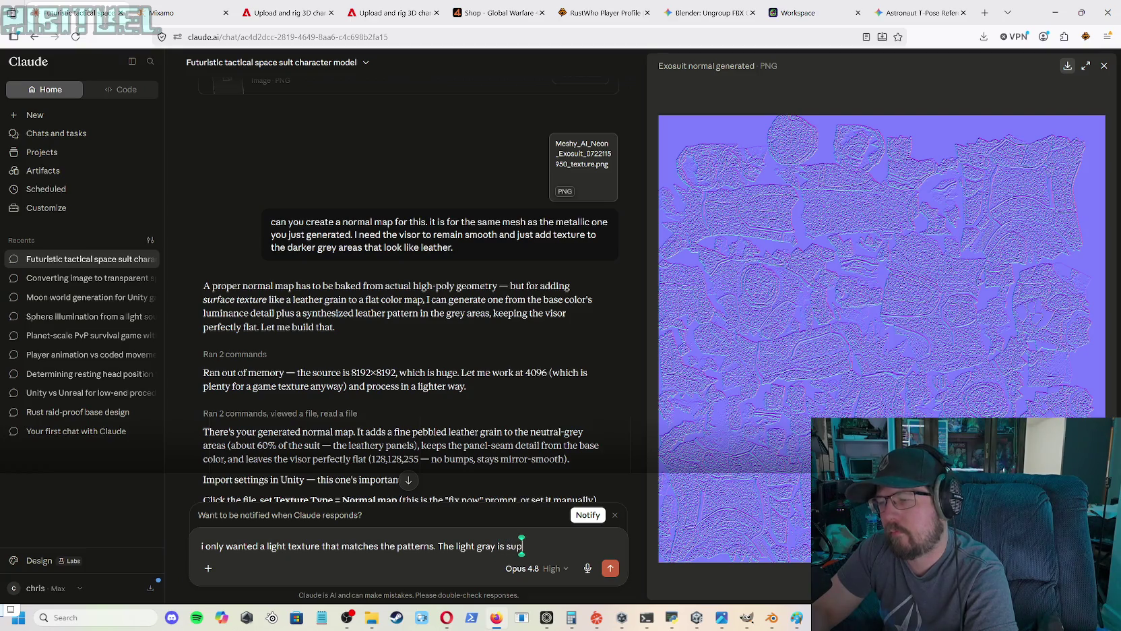
text(oset)
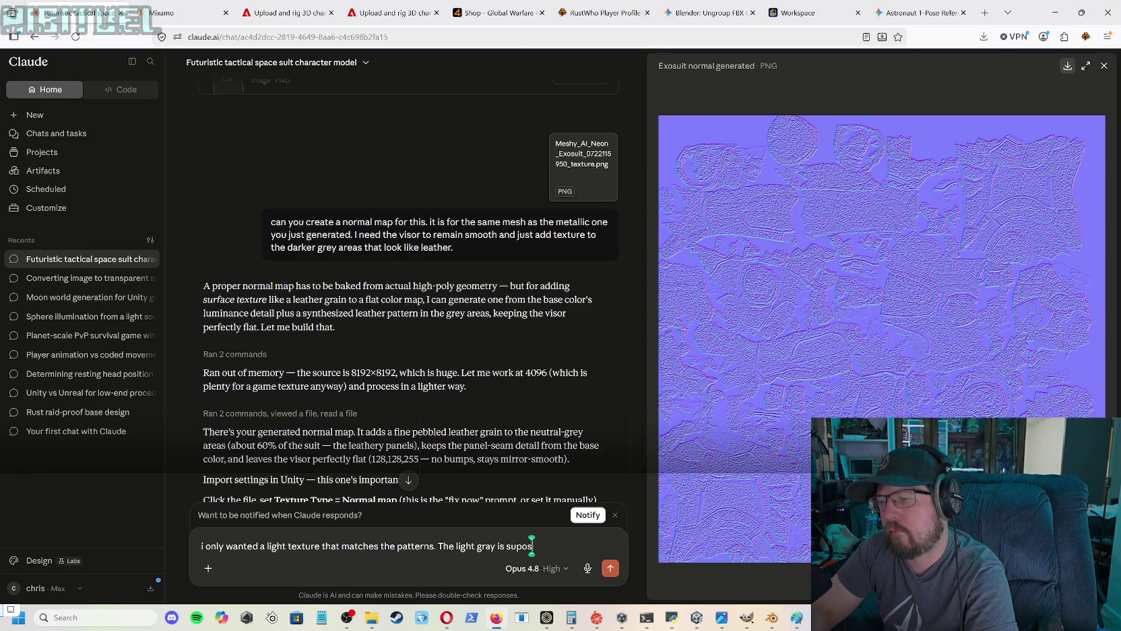
key(BackSpace)
text(d to)
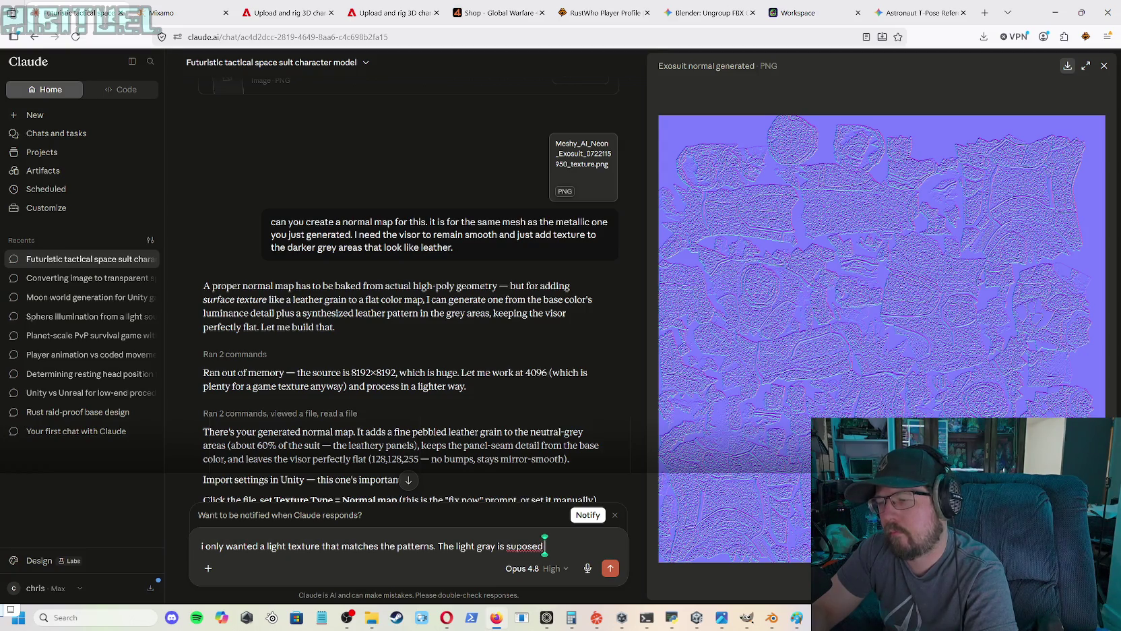
key(BackSpace)
key(BackSpace)
key(BackSpace)
text(p)
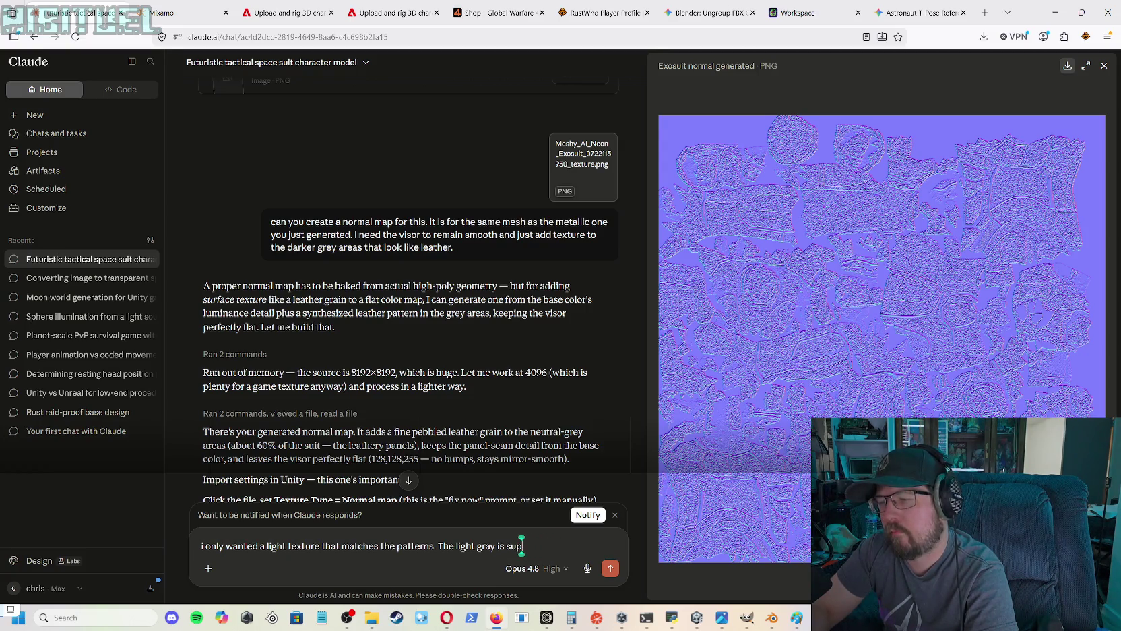
text(posed to be smooth as)
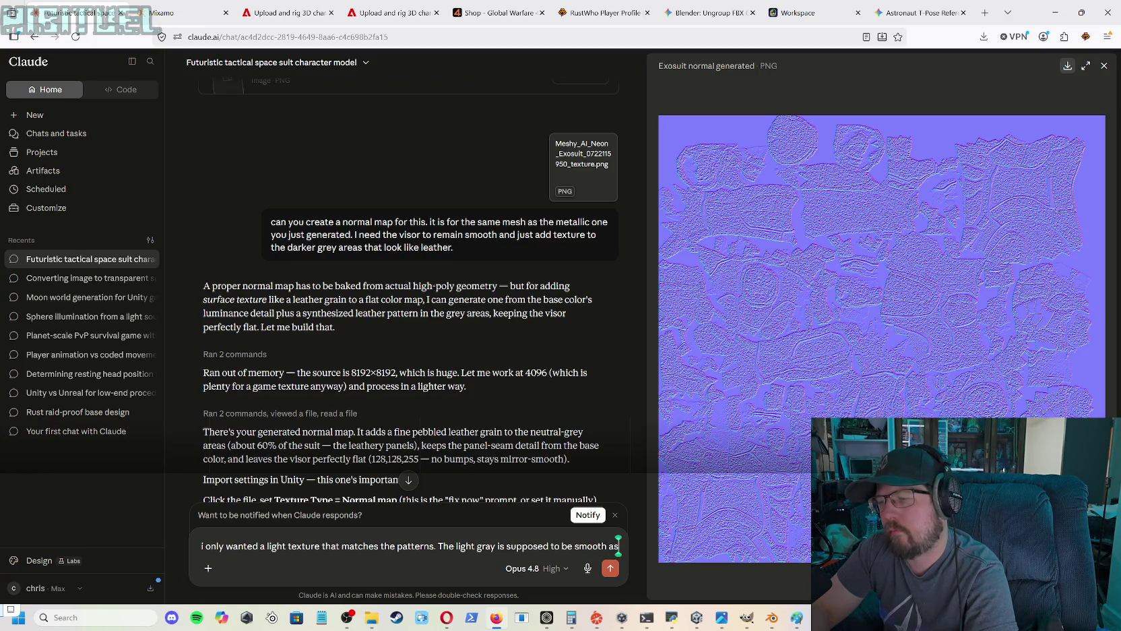
text( metal)
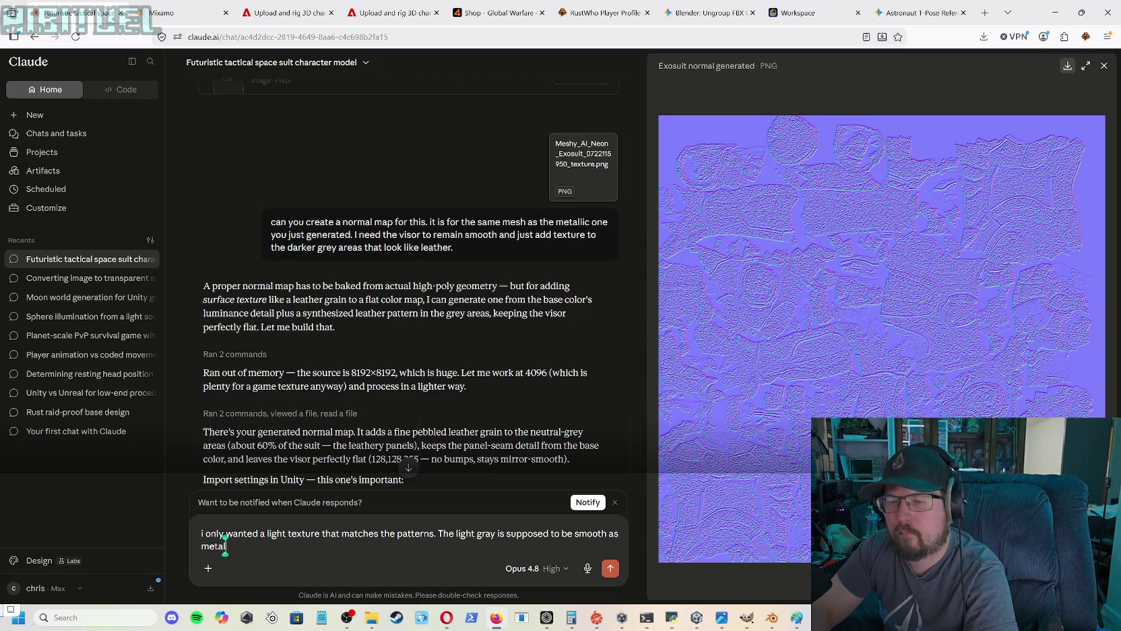
text( and the)
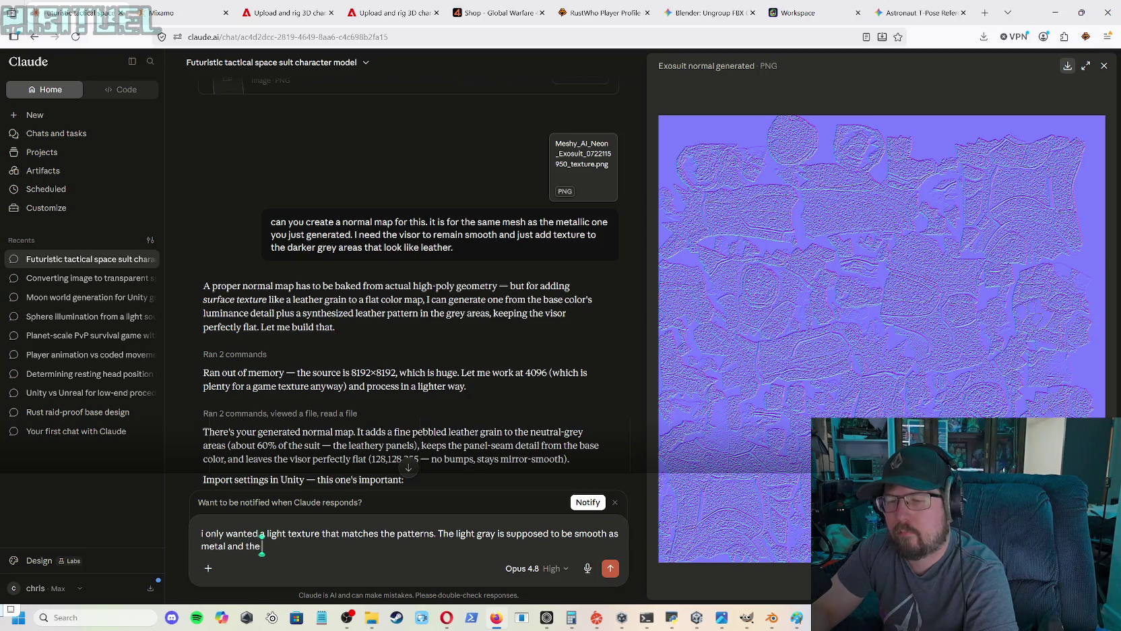
text( dark)
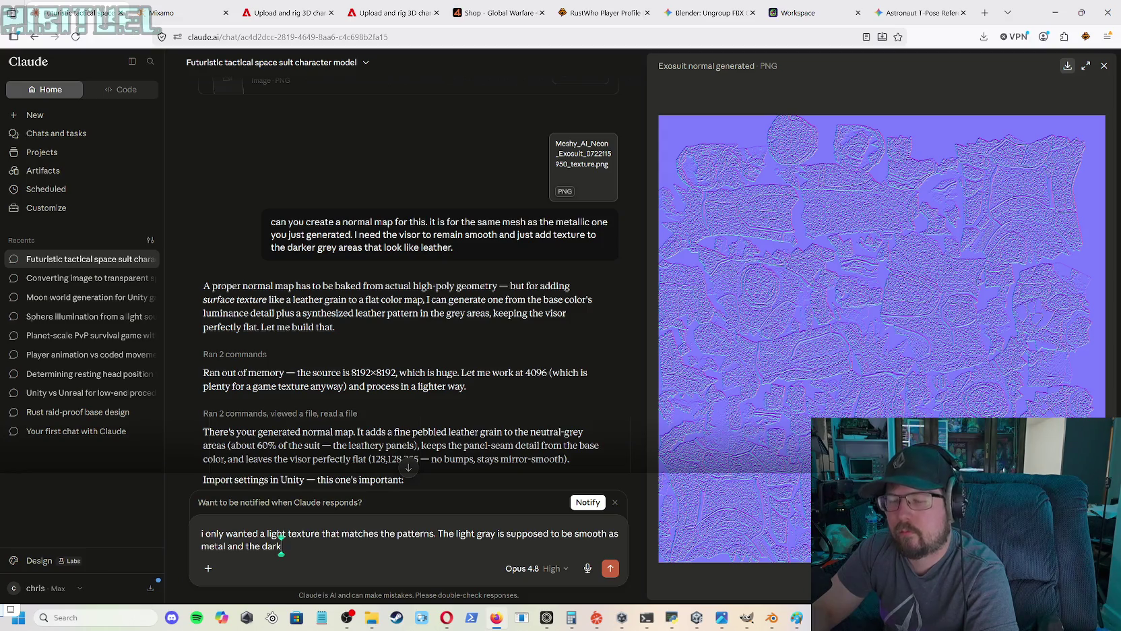
text( are)
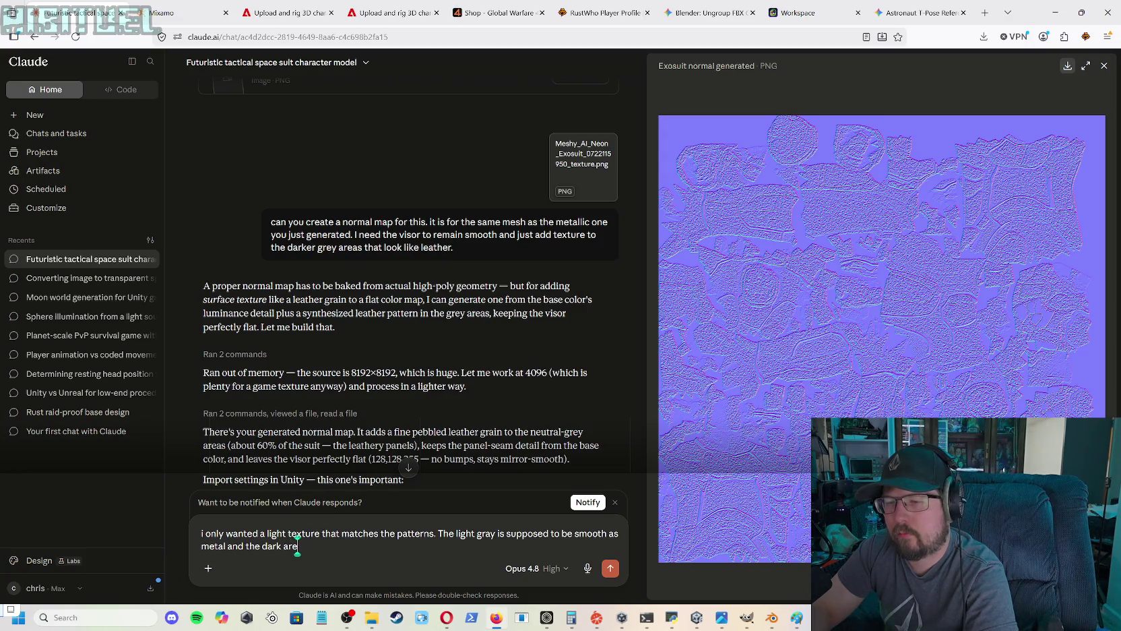
- Add that dark areas like the visor, everything except the snake-leather texture, stay smooth as metal or glass
key(BackSpace)
key(BackSpace)
key(BackSpace)
text(k areas)
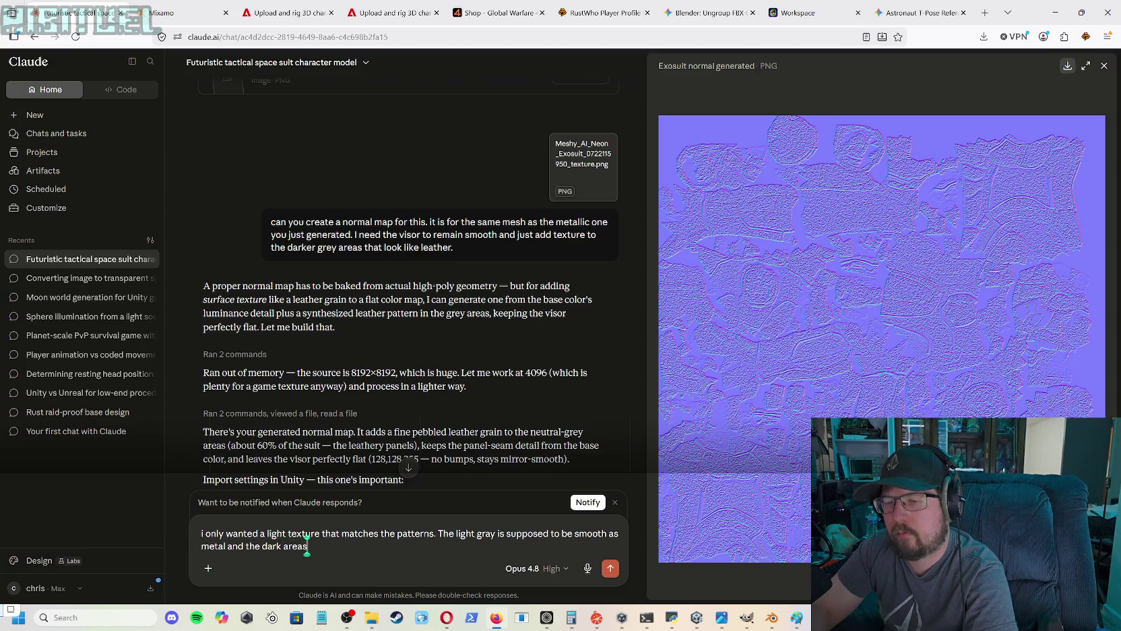
text( like the)
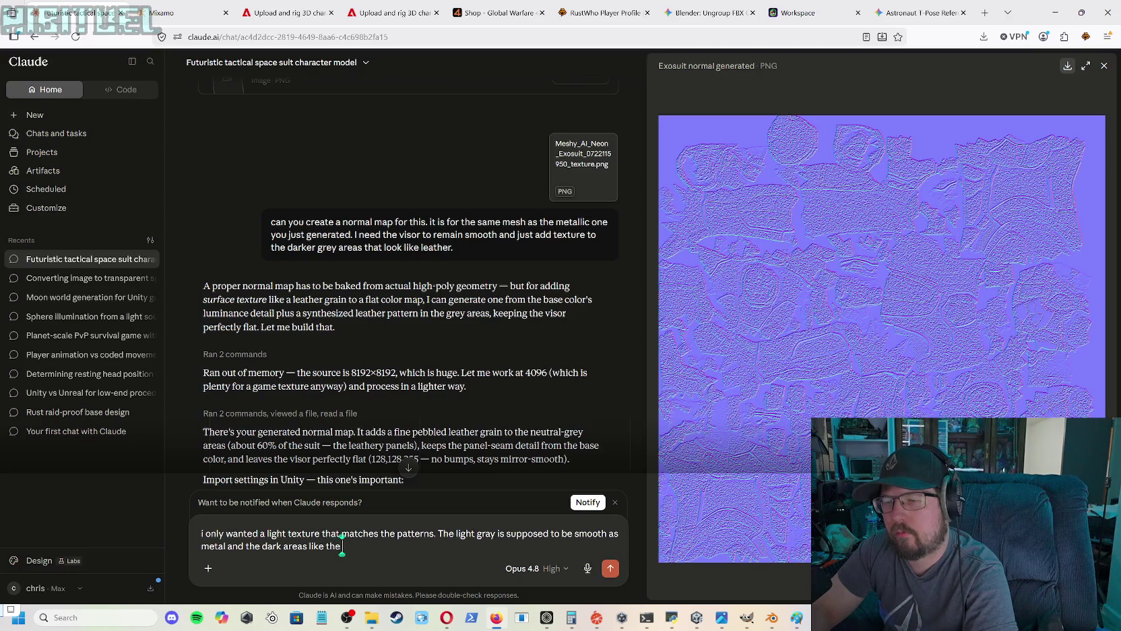
text( visor)
text( or any o)
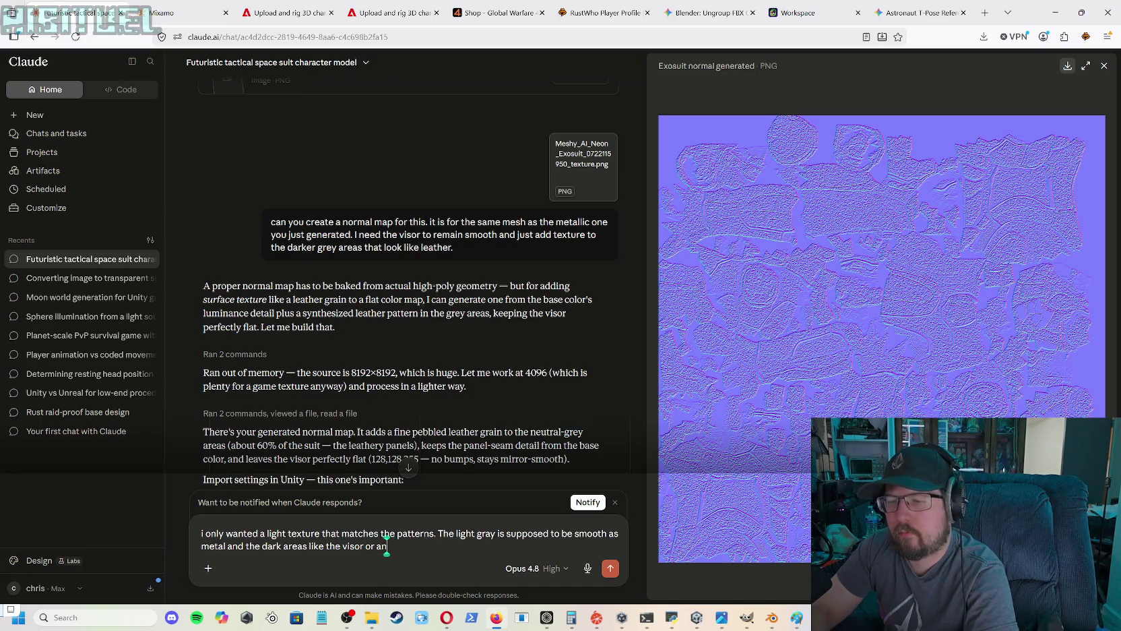
text(ther th)
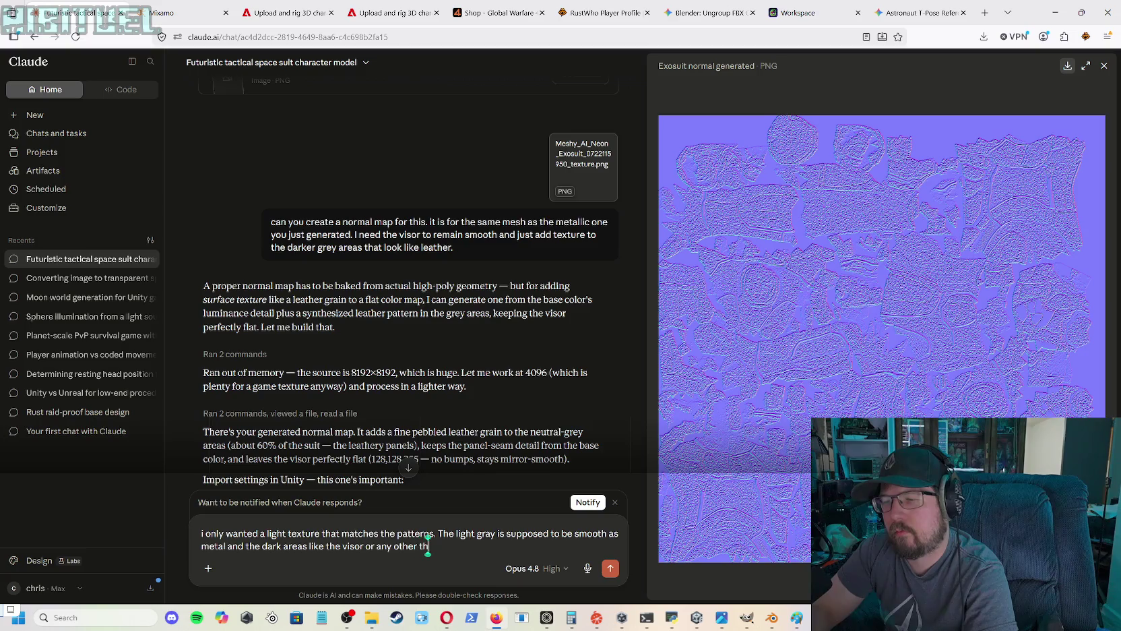
text(an the lea)
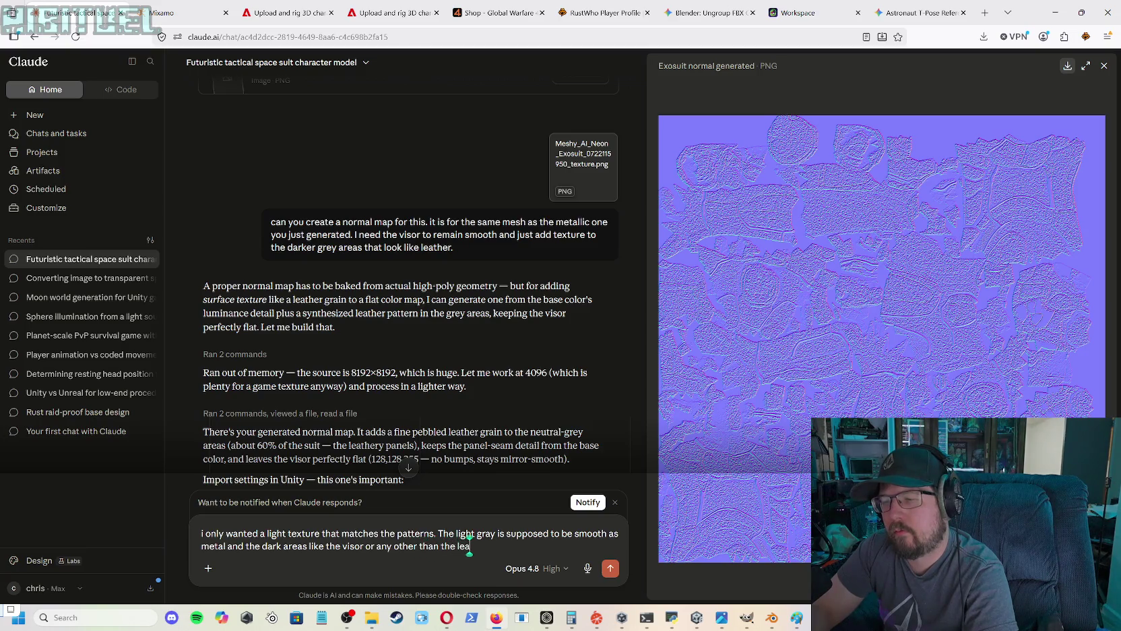
key(BackSpace)
key(BackSpace)
key(BackSpace)
text(n)
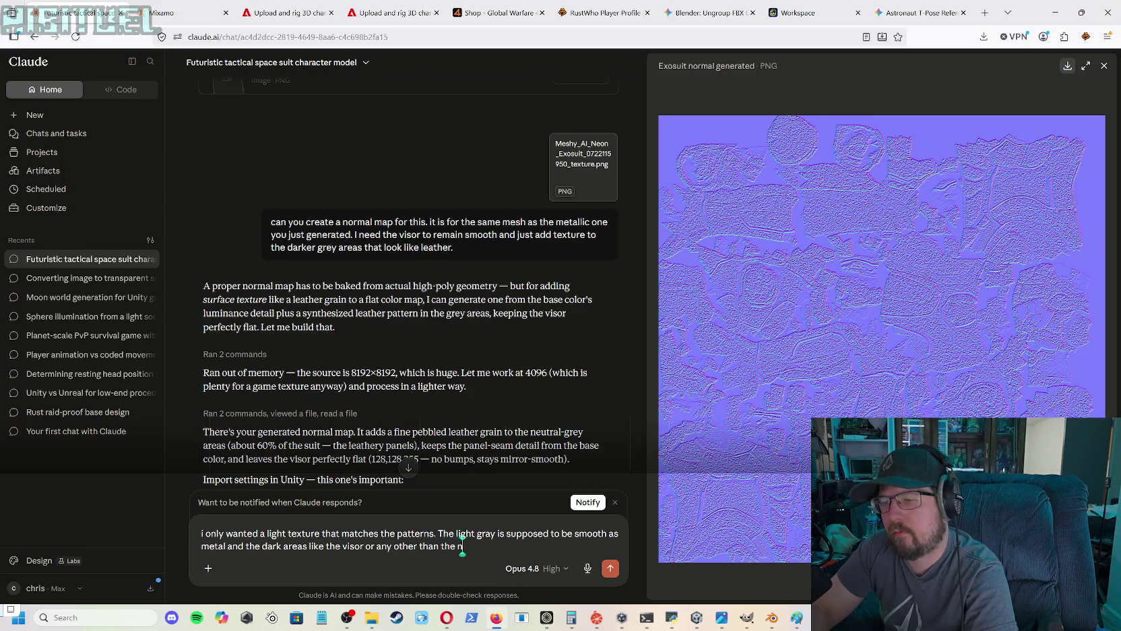
text(snake leather)
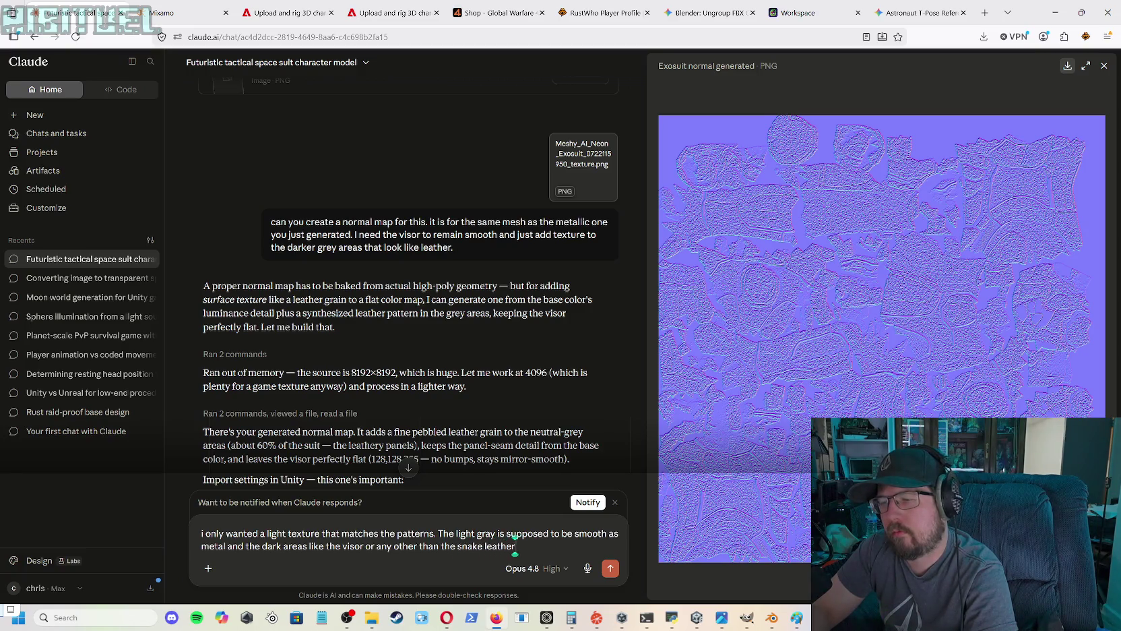
text(looking texture nees)
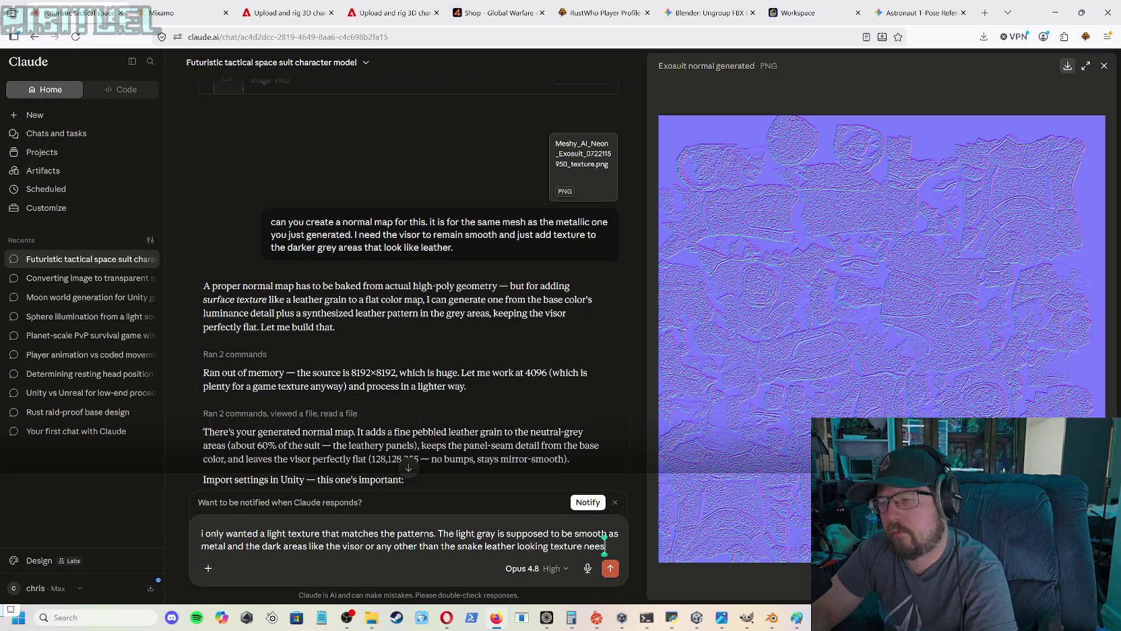
text(ds to b)
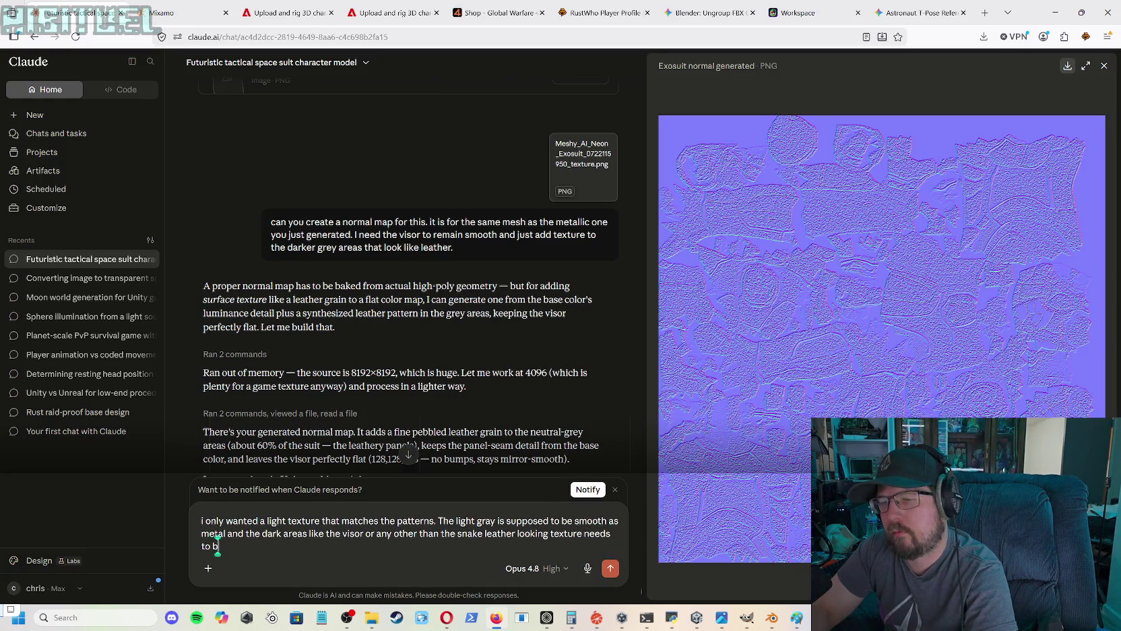
text(e smooth)
text( a)
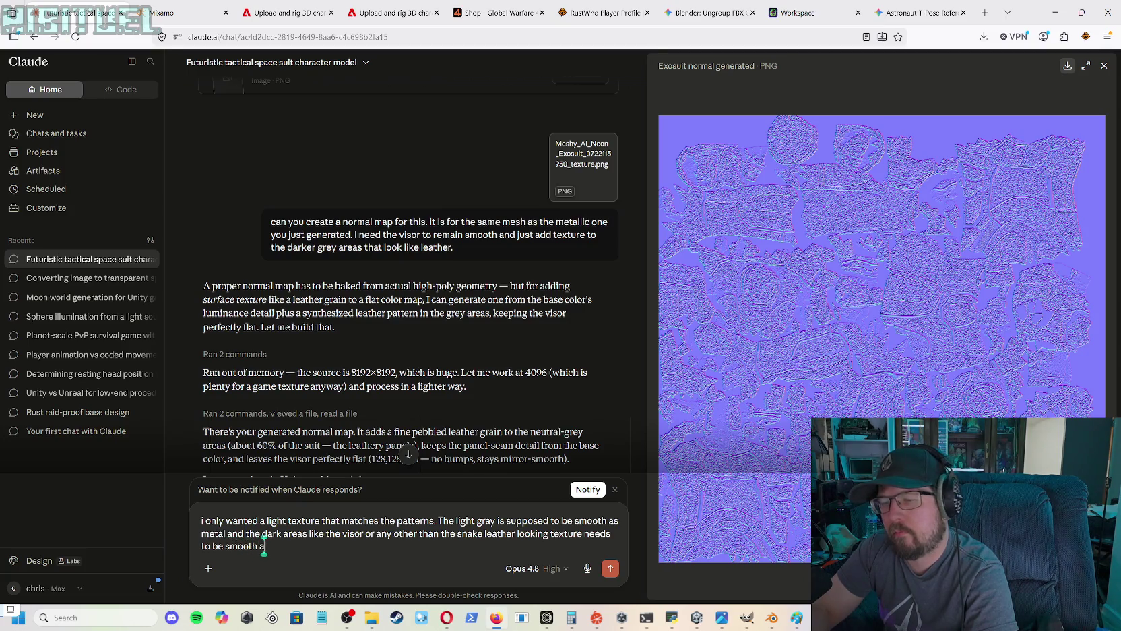
text(se)
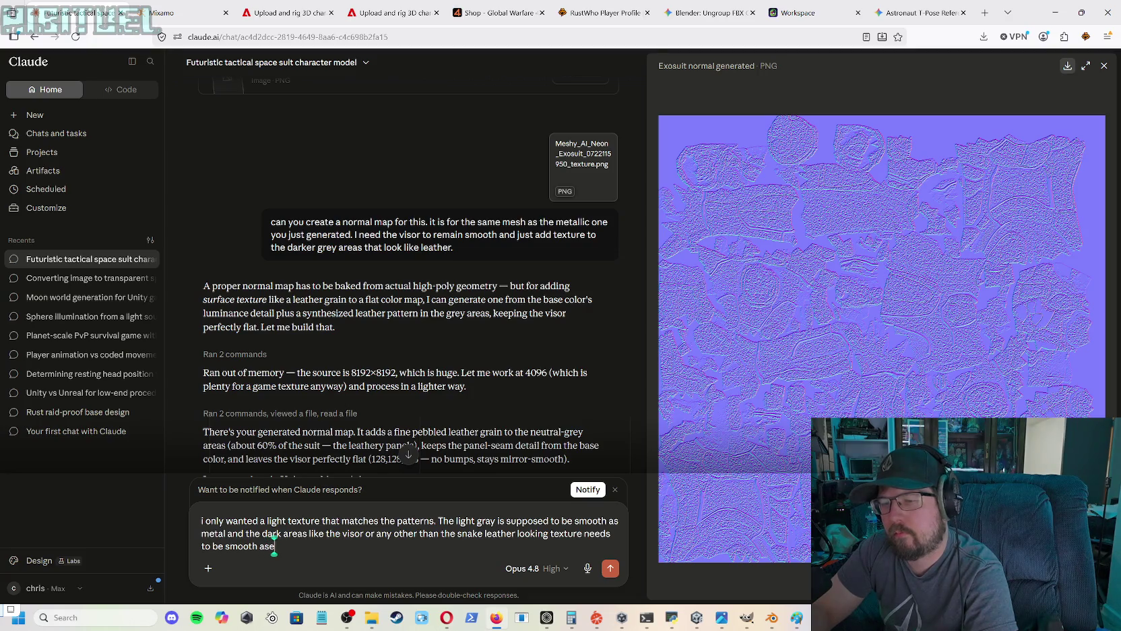
key(BackSpace)
text(ice or)
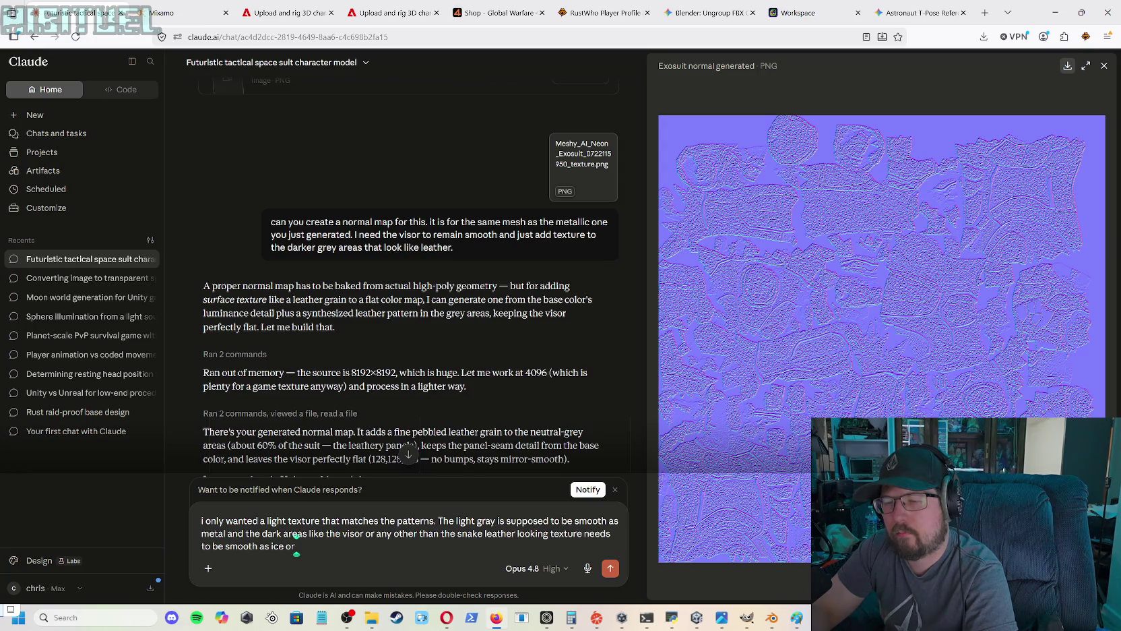
key(BackSpace)
key(BackSpace)
key(BackSpace)
text(.)
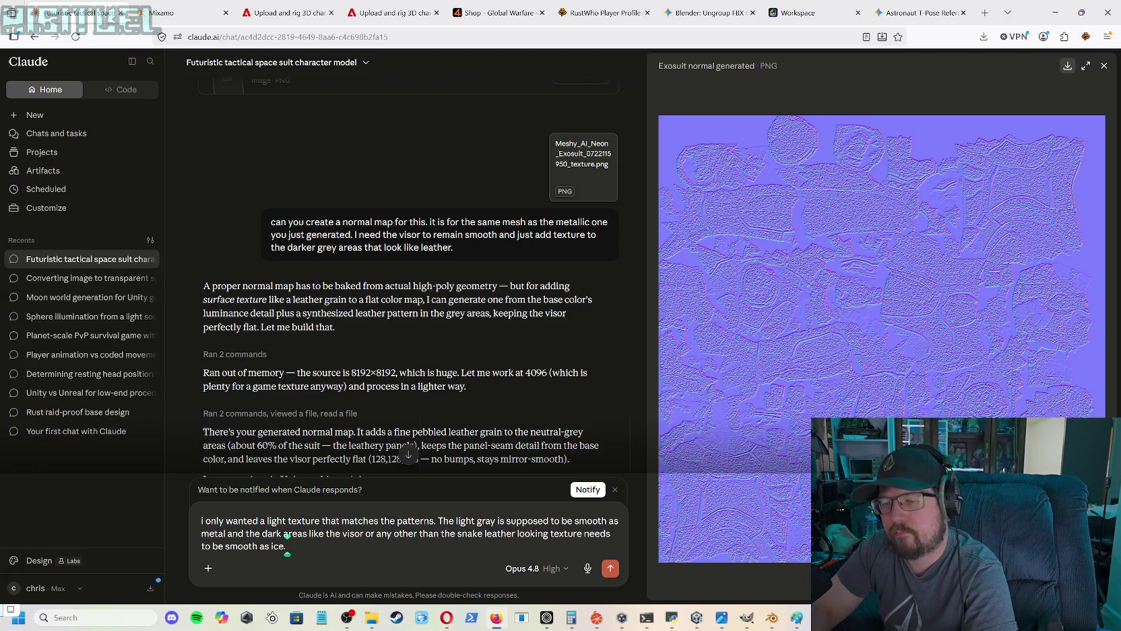
key(BackSpace)
key(BackSpace)
key(BackSpace)
text(metal)
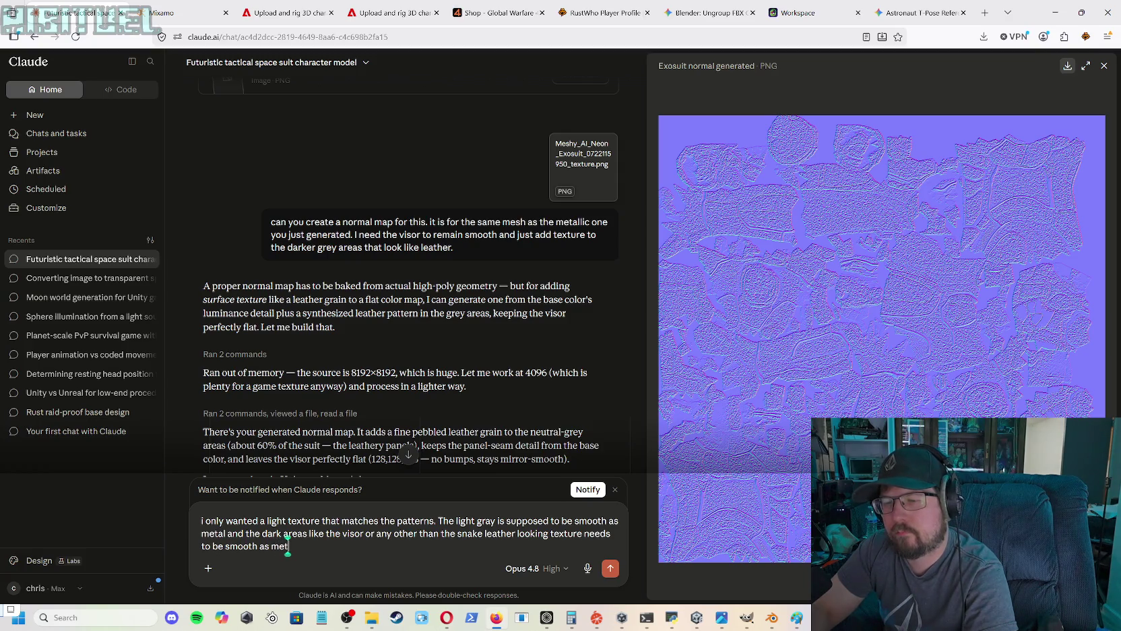
key(BackSpace)
text(or glass.)
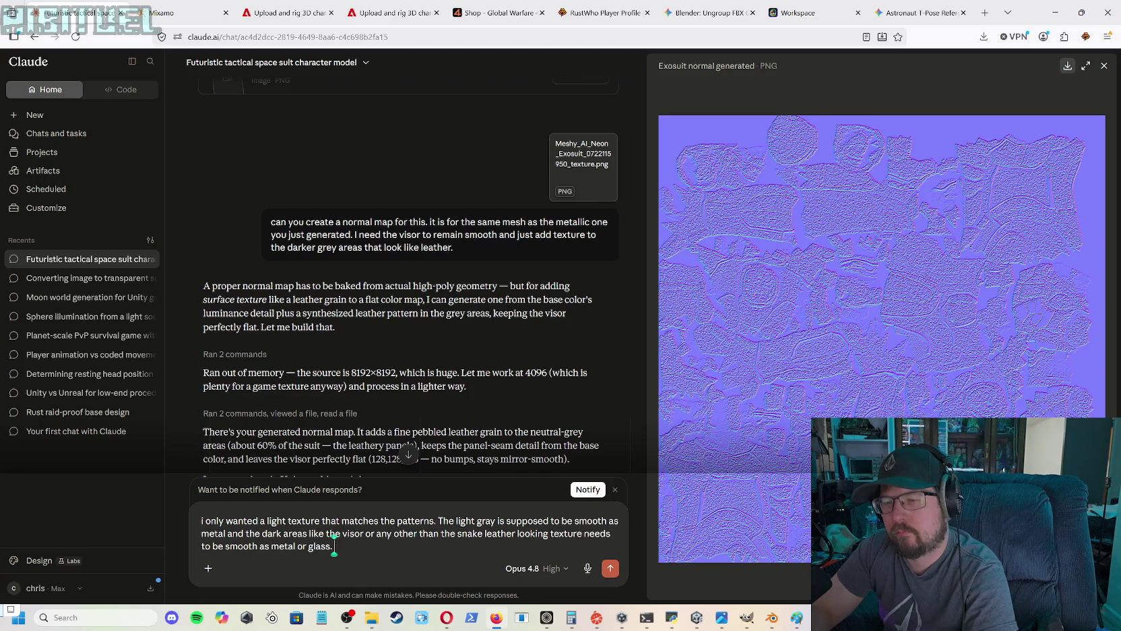
text( the)
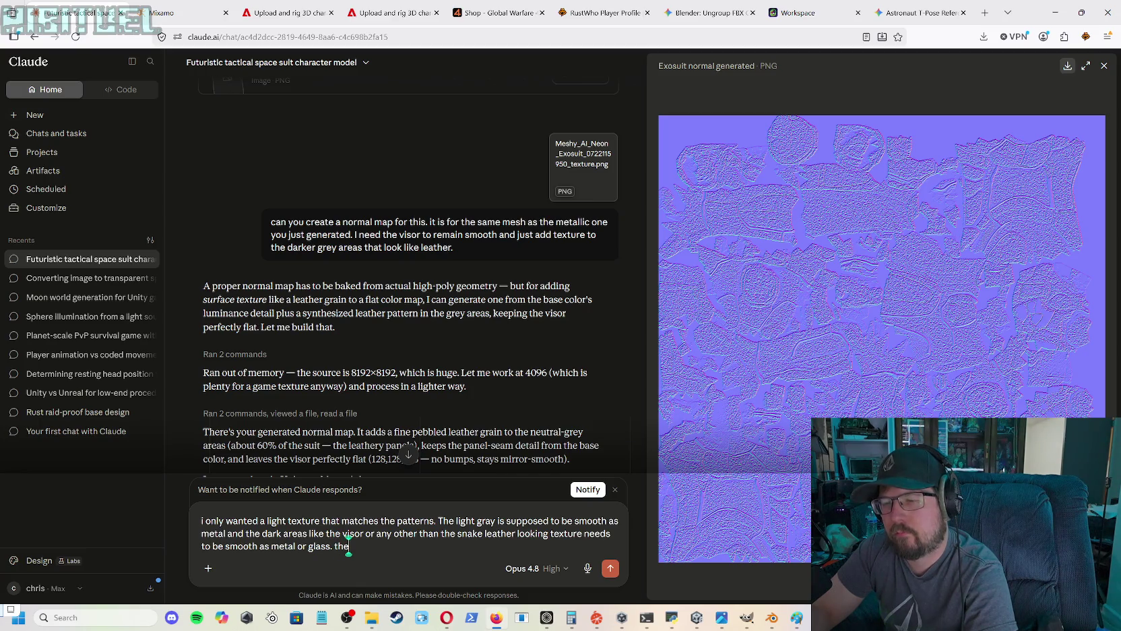
- Complain the normal map looked like frozen ice over the entire mesh, very bumpy, and send it
key(BackSpace)
key(BackSpace)
key(BackSpace)
text(This no)
text(m)
text( map)
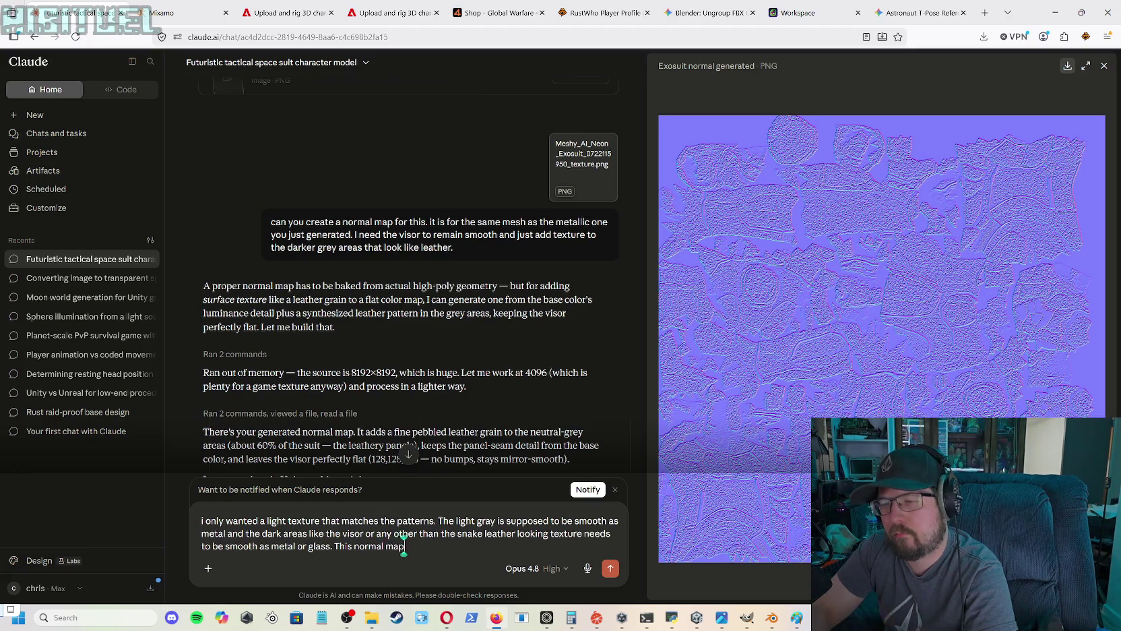
text( you)
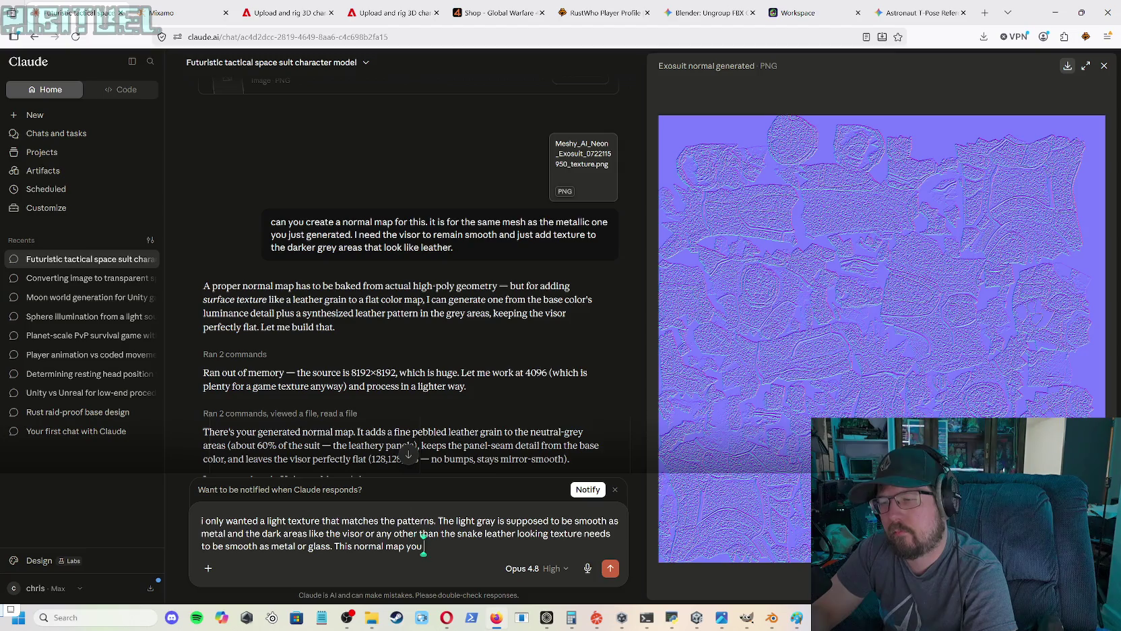
text( produse lookes li)
key(BackSpace)
key(BackSpace)
key(BackSpace)
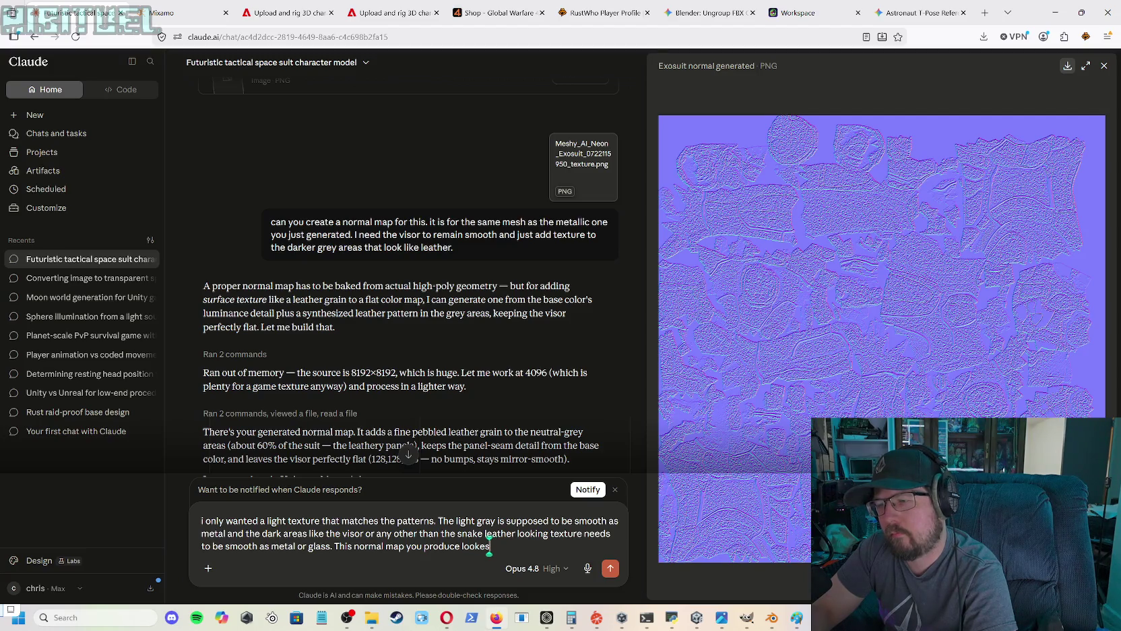
text(ed )
text(like)
text( frozen ice)
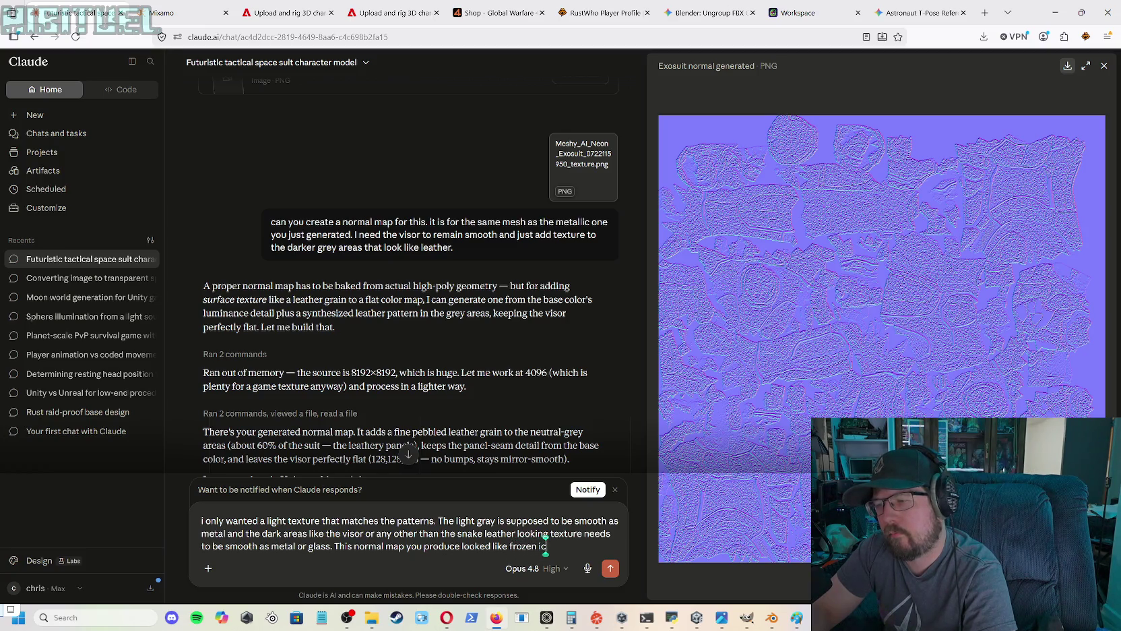
text( covered the)
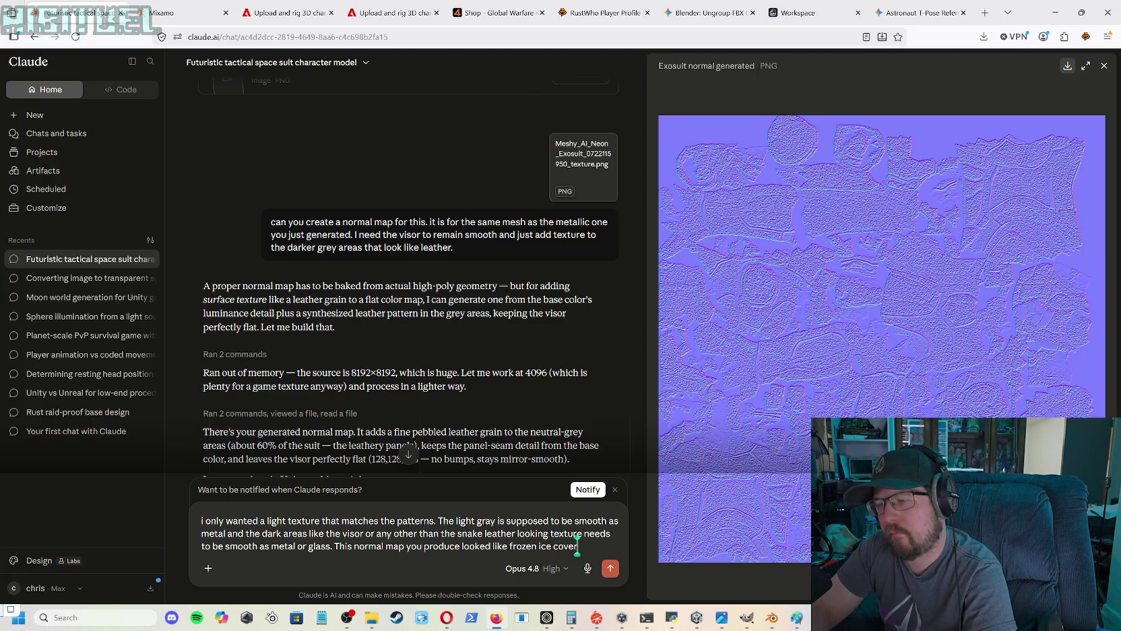
text( entire mesh)
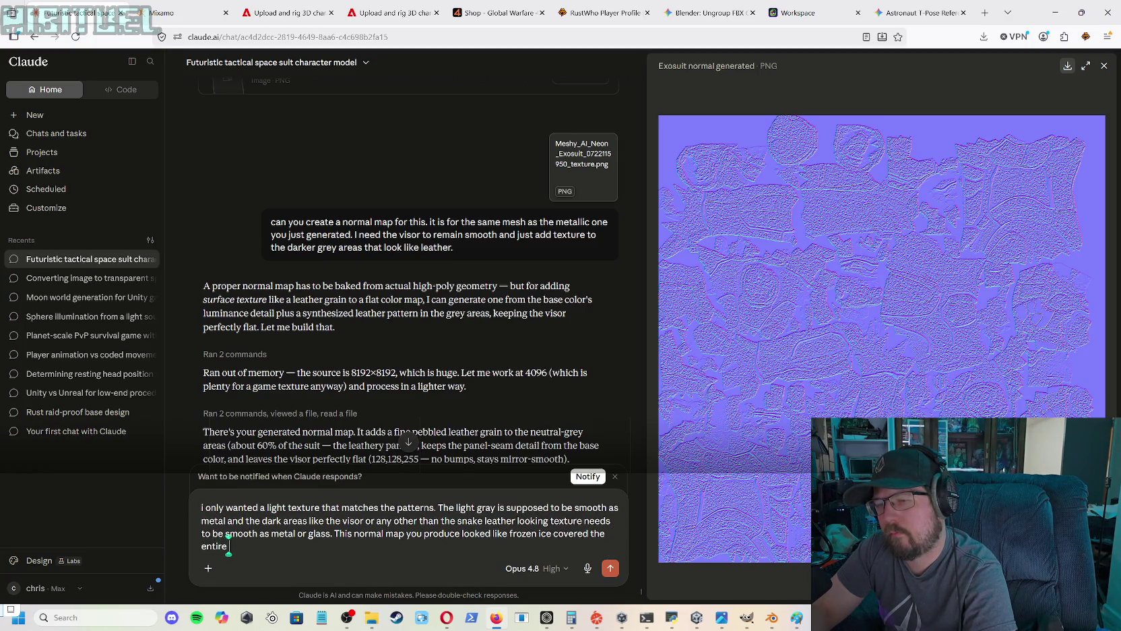
text( and very bumpy.)
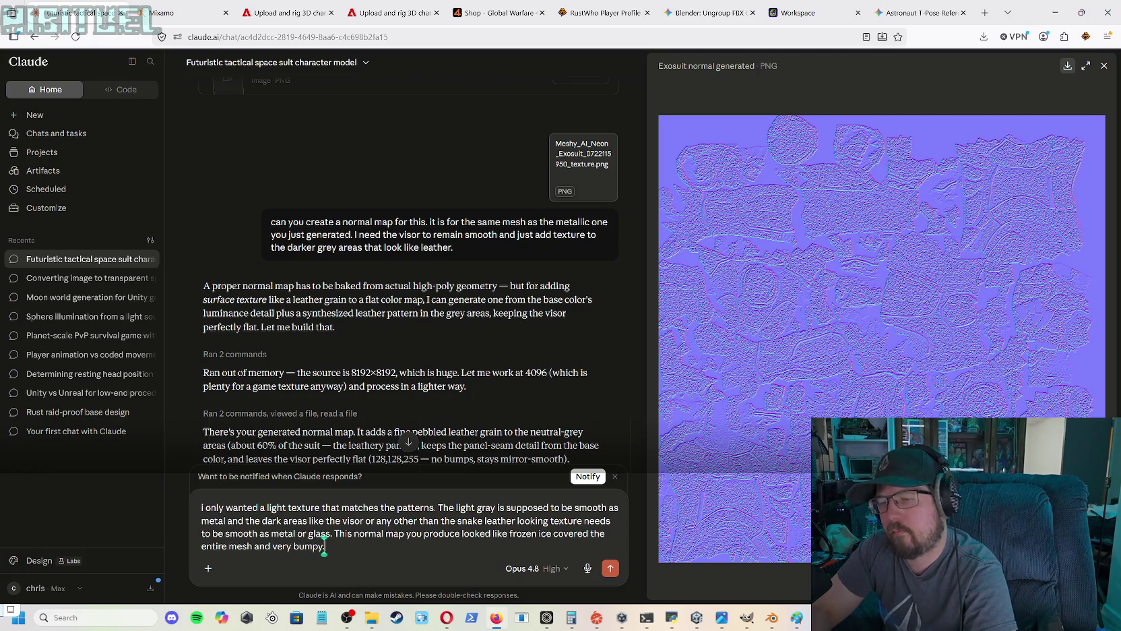
key(Return)
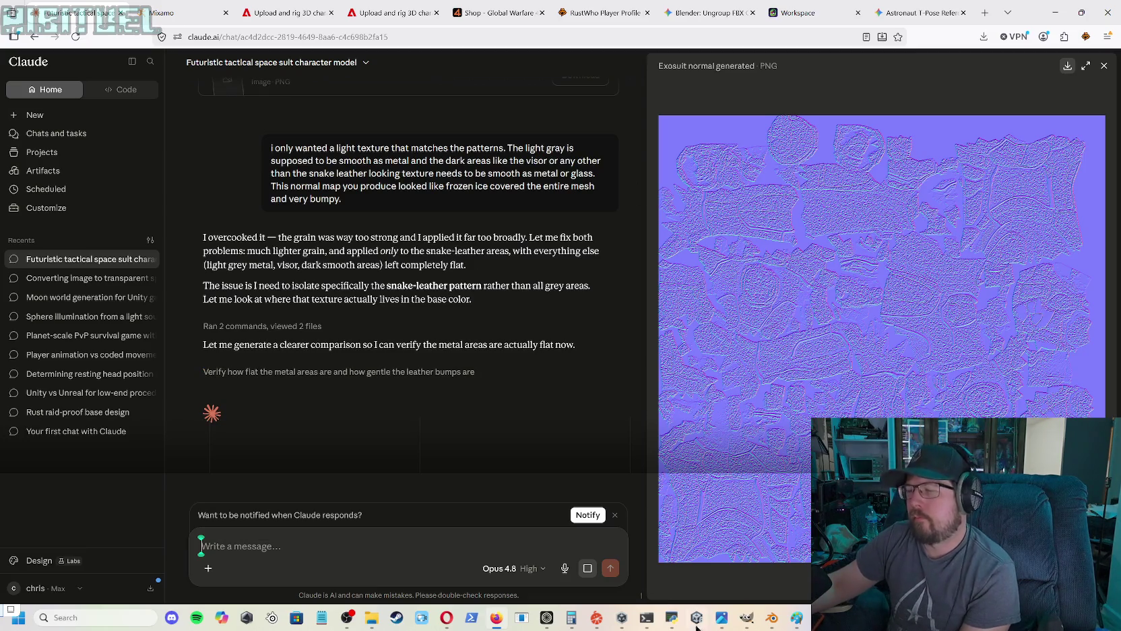
- Back in Unity, reset Material.005's Normal Map slot to clear the texture, then view the arm
mouse_move(697, 617)
click(670, 532)
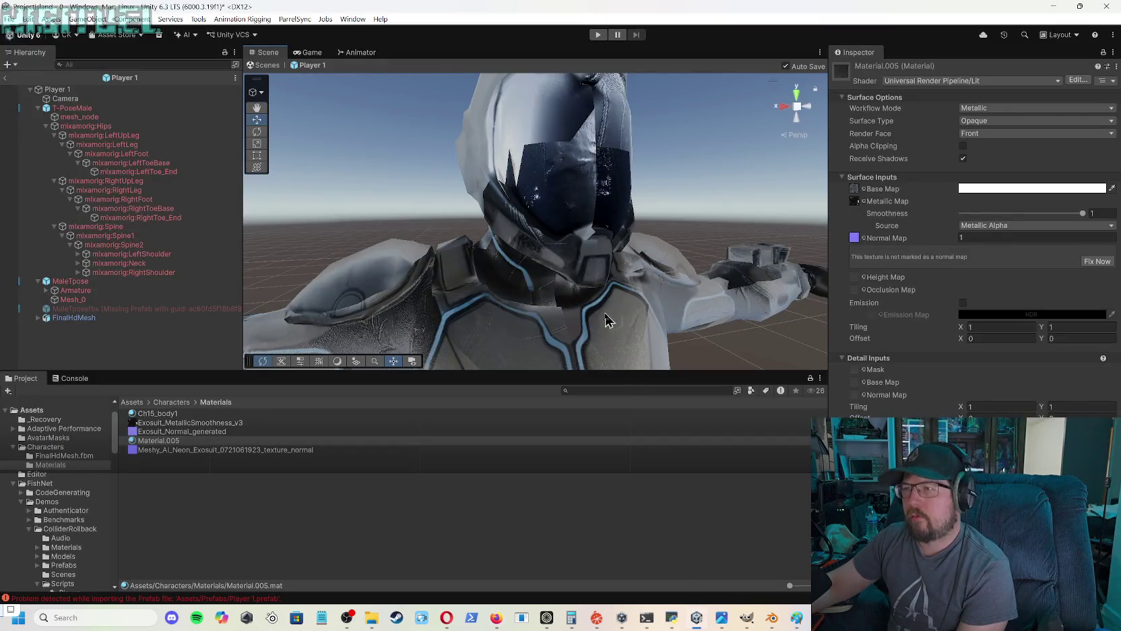
scroll(524, 219, down, 3)
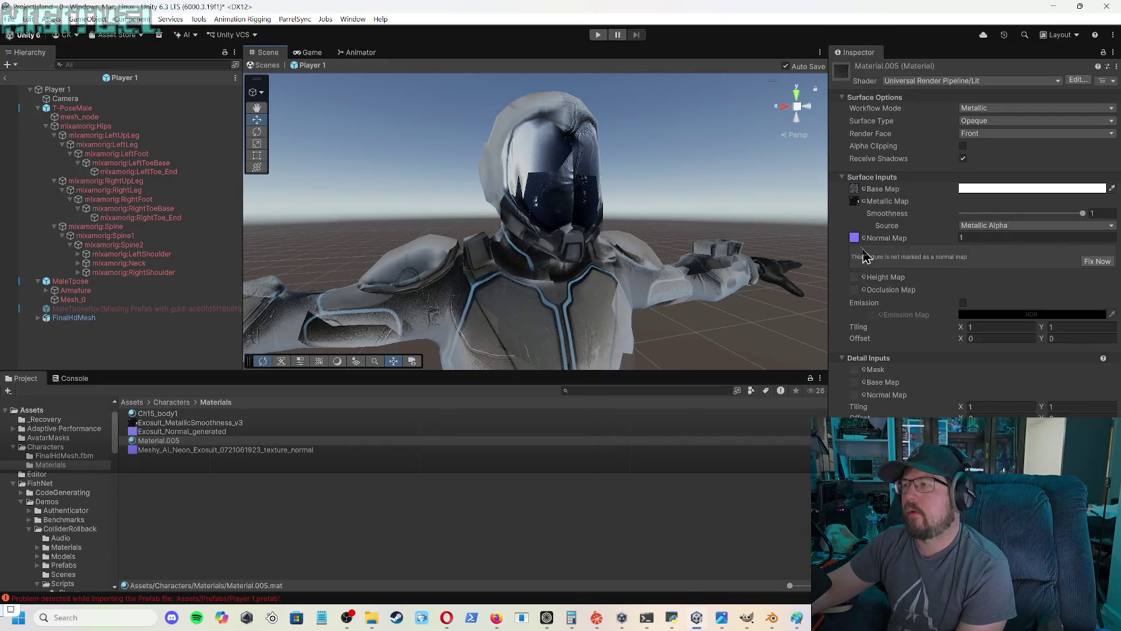
click(854, 240)
right_click(854, 239)
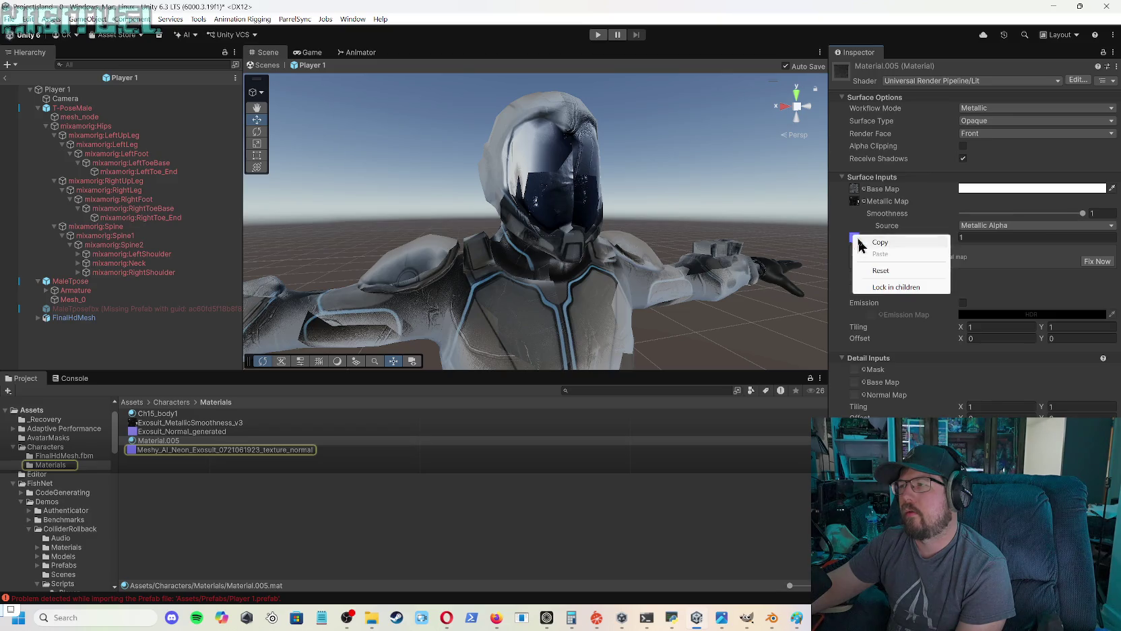
click(854, 238)
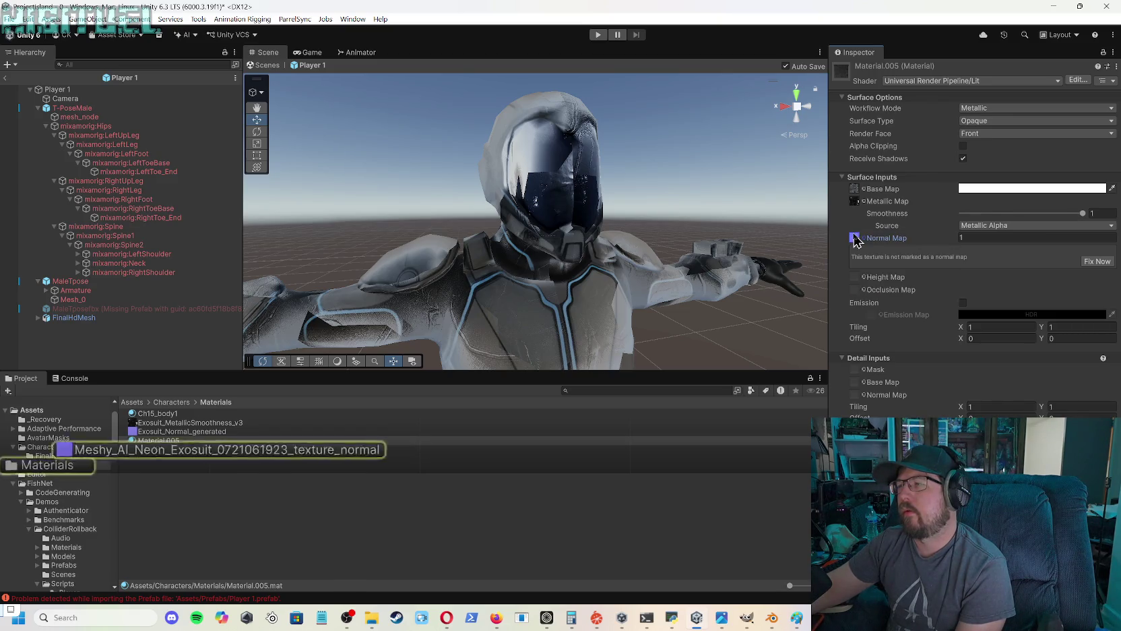
click(854, 239)
click(854, 242)
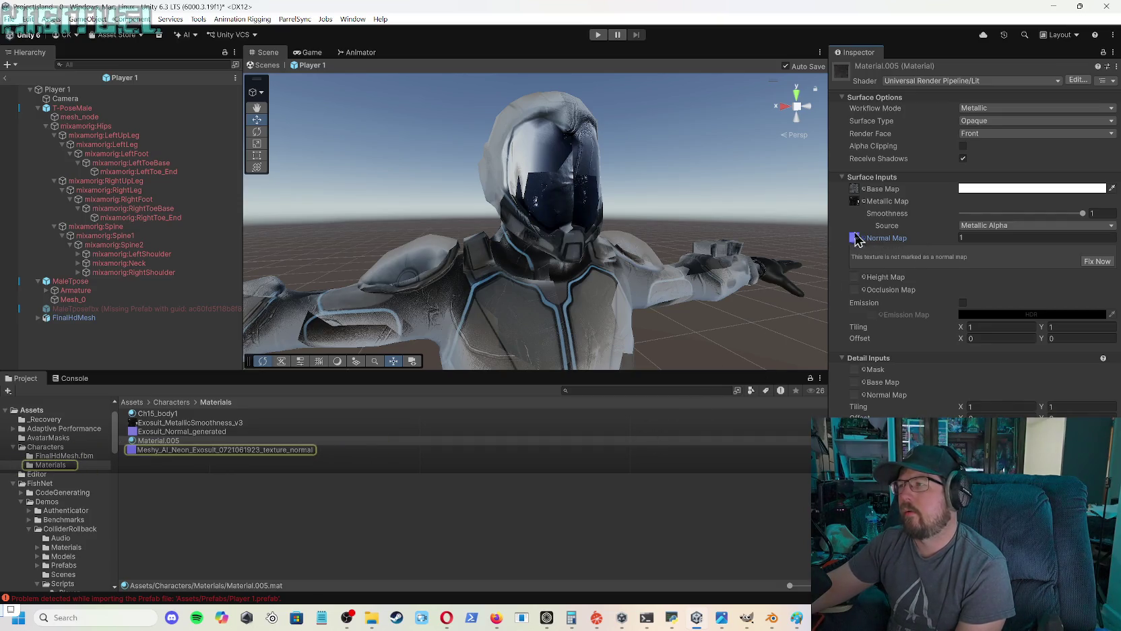
right_click(854, 238)
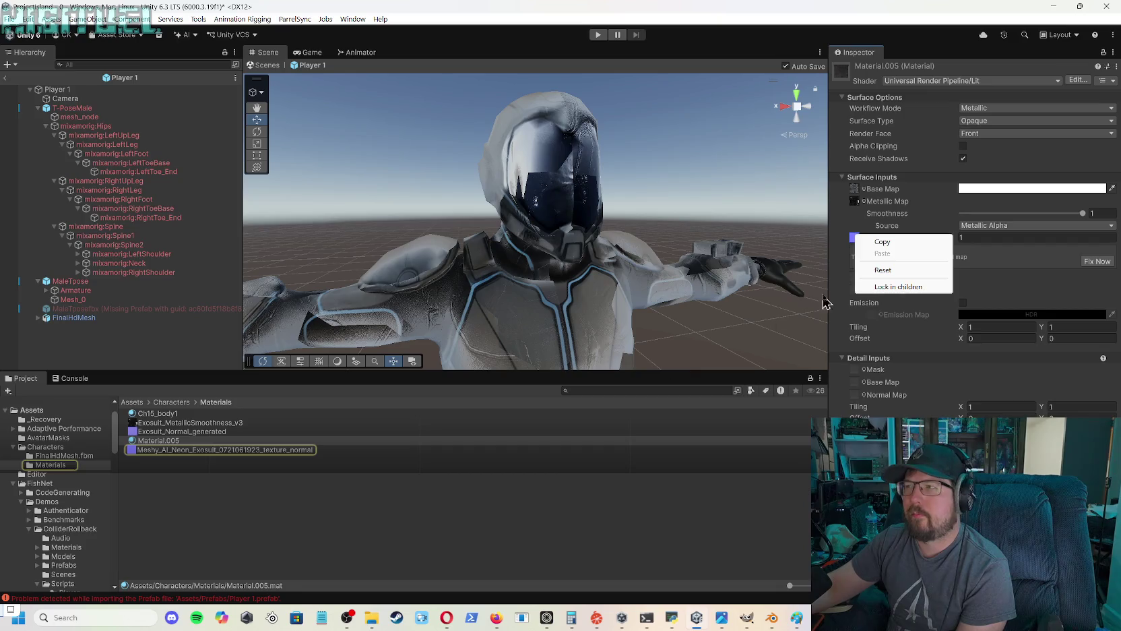
click(883, 270)
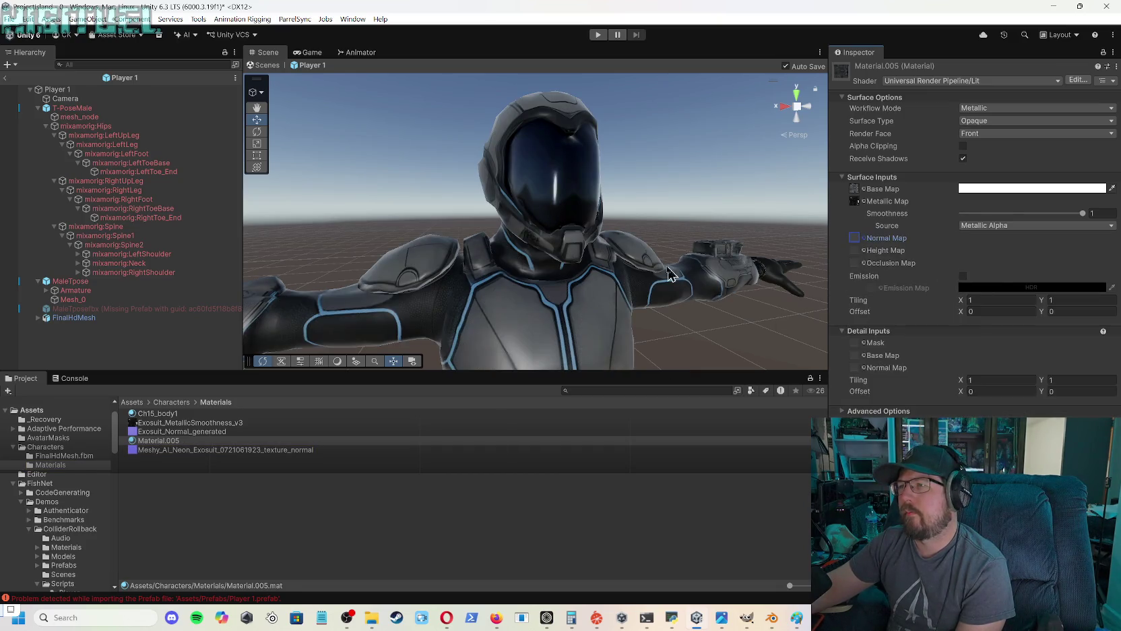
mouse_move(613, 187)
mouse_down()
mouse_move(741, 223)
mouse_move(712, 221)
mouse_move(768, 183)
mouse_move(695, 231)
mouse_move(655, 227)
mouse_up()
mouse_move(734, 217)
mouse_down()
mouse_move(712, 260)
mouse_move(658, 277)
mouse_move(649, 263)
mouse_move(687, 258)
mouse_move(703, 295)
mouse_move(638, 287)
mouse_move(583, 250)
mouse_move(438, 244)
mouse_move(617, 253)
mouse_move(685, 277)
mouse_move(650, 265)
mouse_move(488, 265)
mouse_up()
mouse_move(424, 276)
mouse_down()
mouse_move(417, 295)
mouse_move(483, 304)
mouse_up()
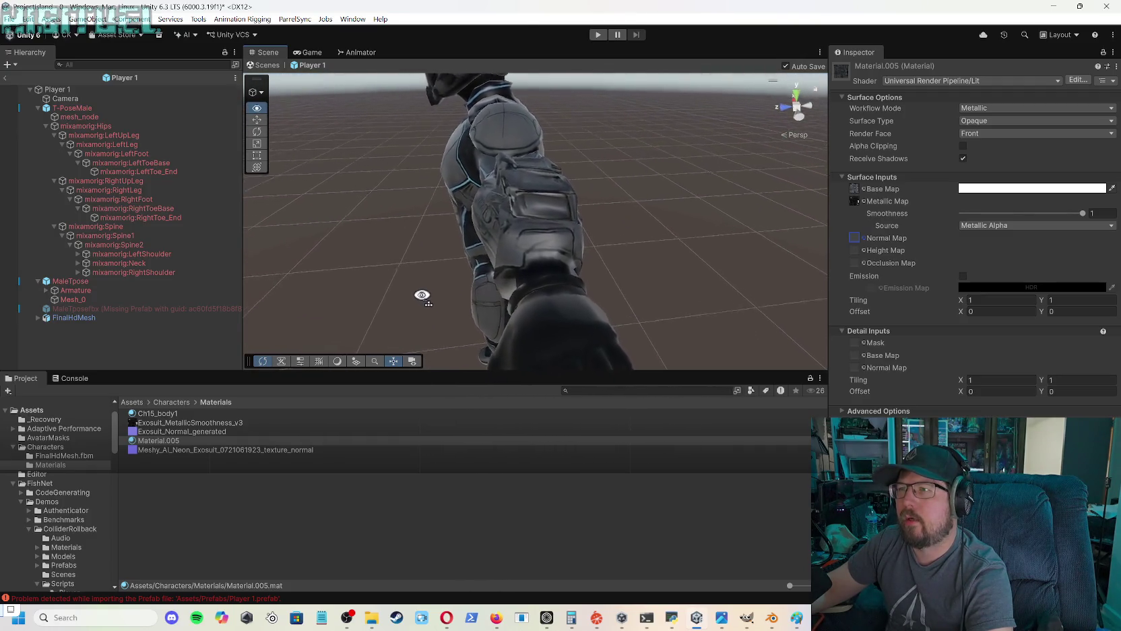
drag(338, 258, 427, 267)
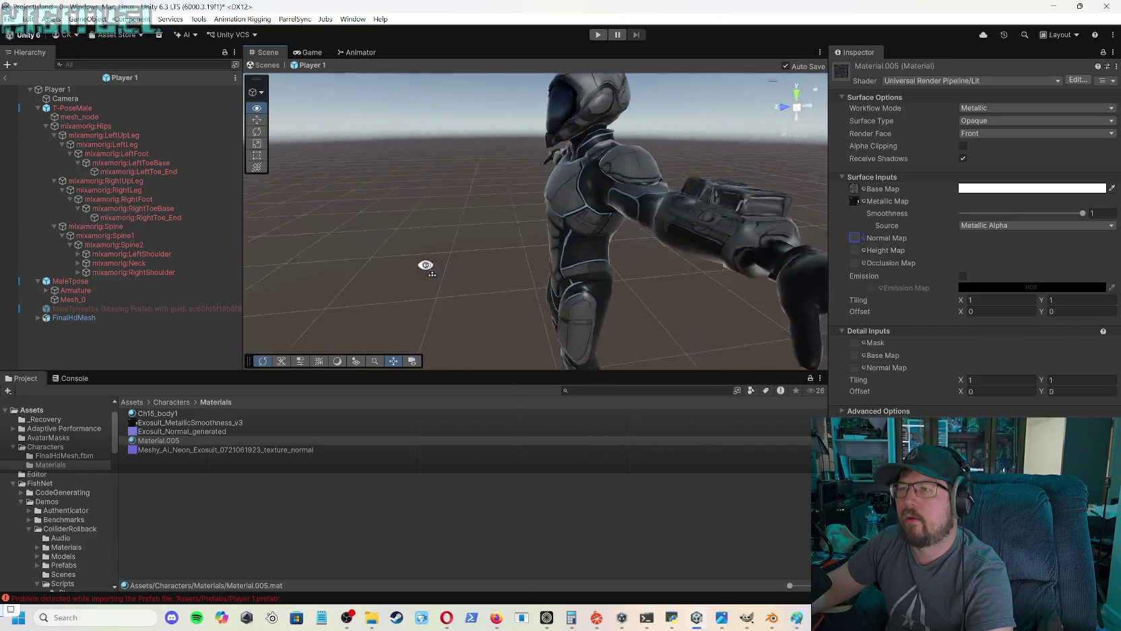
mouse_move(479, 238)
mouse_down()
mouse_move(465, 255)
mouse_move(488, 252)
mouse_move(445, 250)
mouse_move(478, 243)
mouse_up()
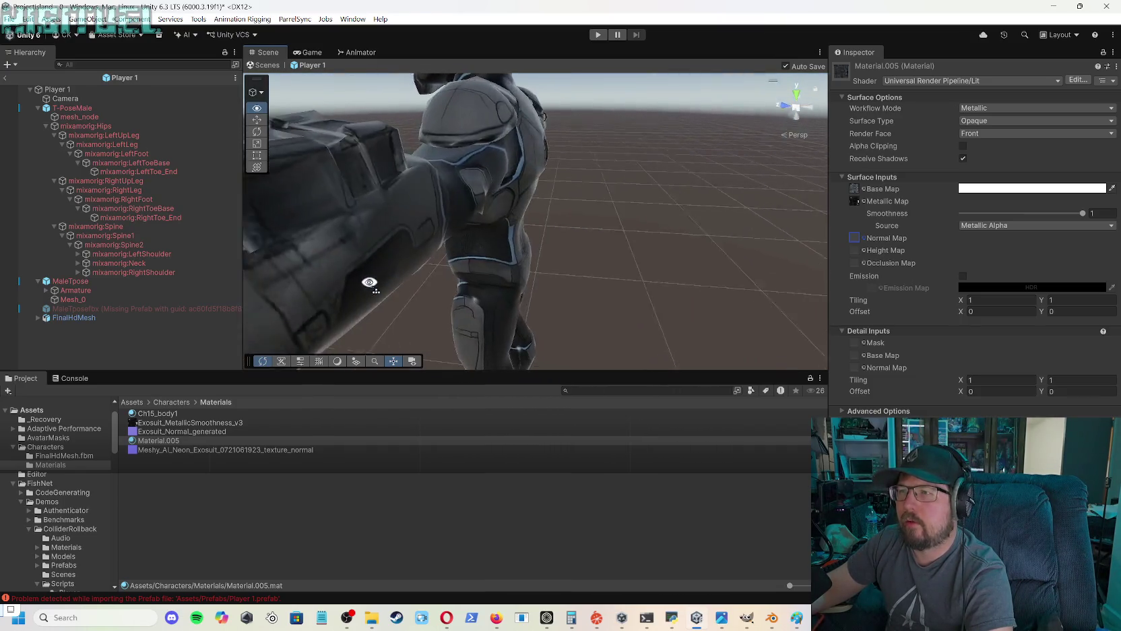
drag(405, 249, 572, 245)
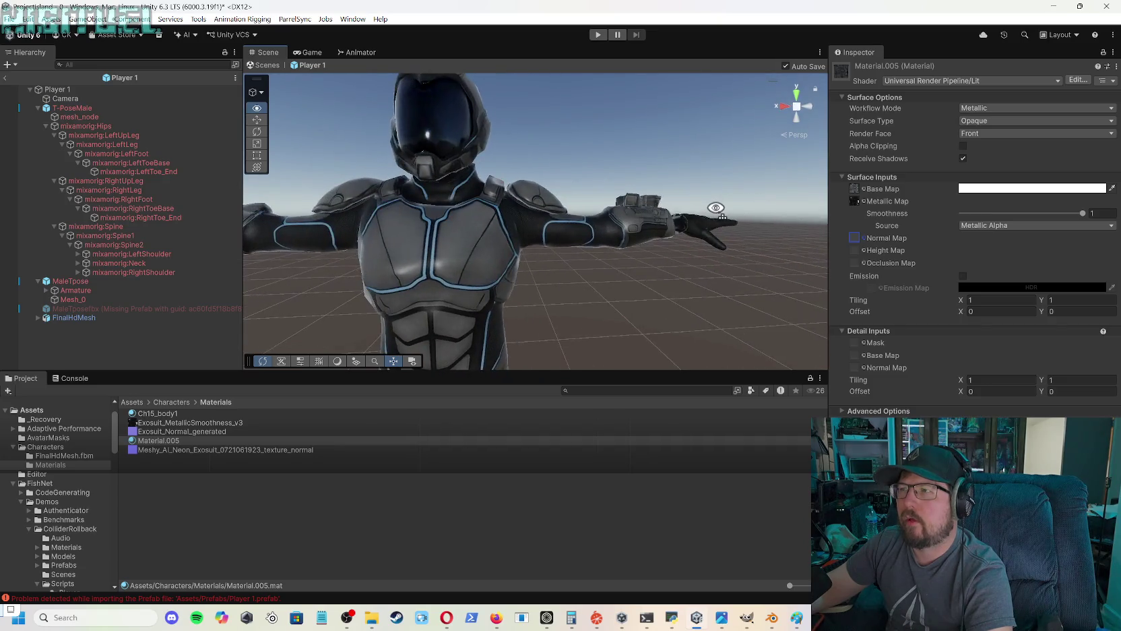
mouse_move(432, 240)
mouse_down()
mouse_move(416, 223)
mouse_move(436, 162)
mouse_move(418, 315)
mouse_move(441, 369)
mouse_move(416, 377)
mouse_up()
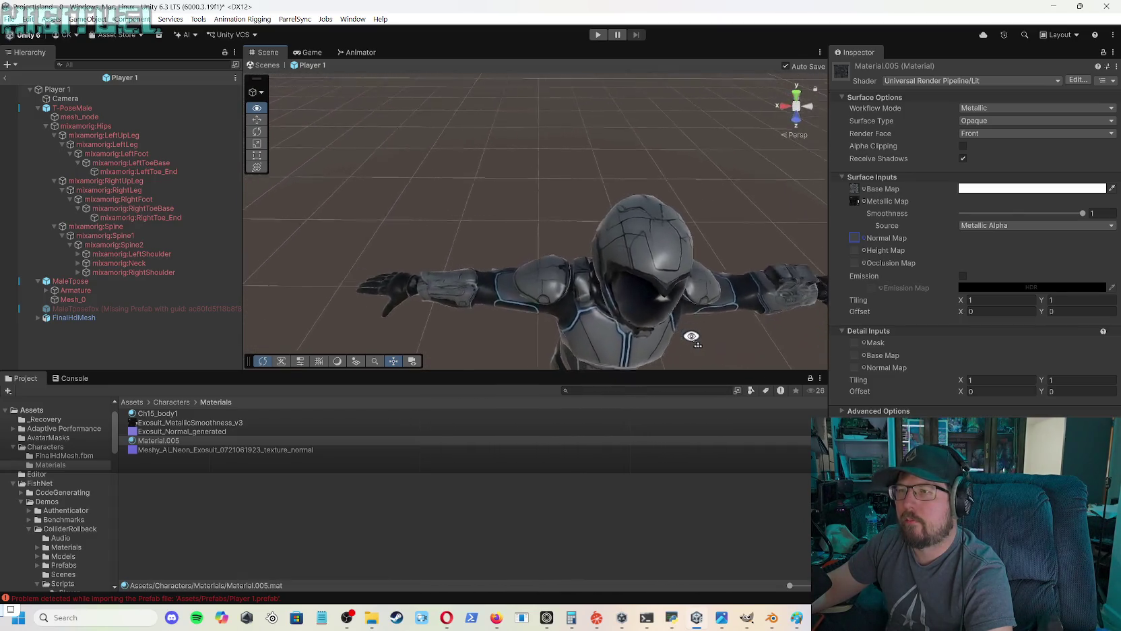
drag(752, 332, 666, 331)
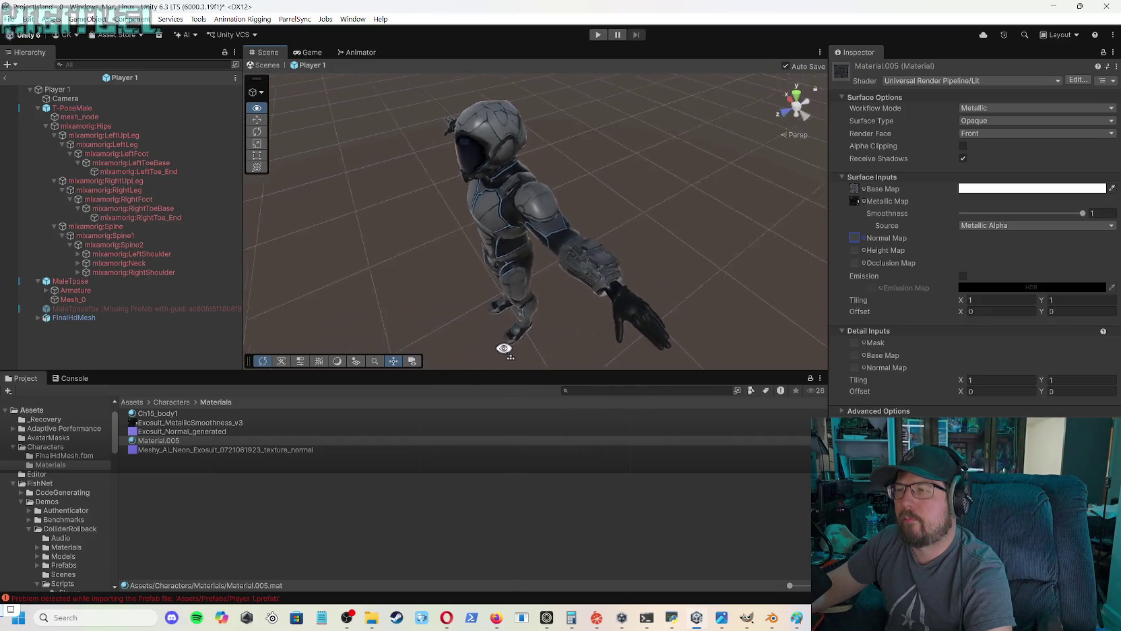
drag(504, 347, 484, 350)
drag(639, 326, 657, 337)
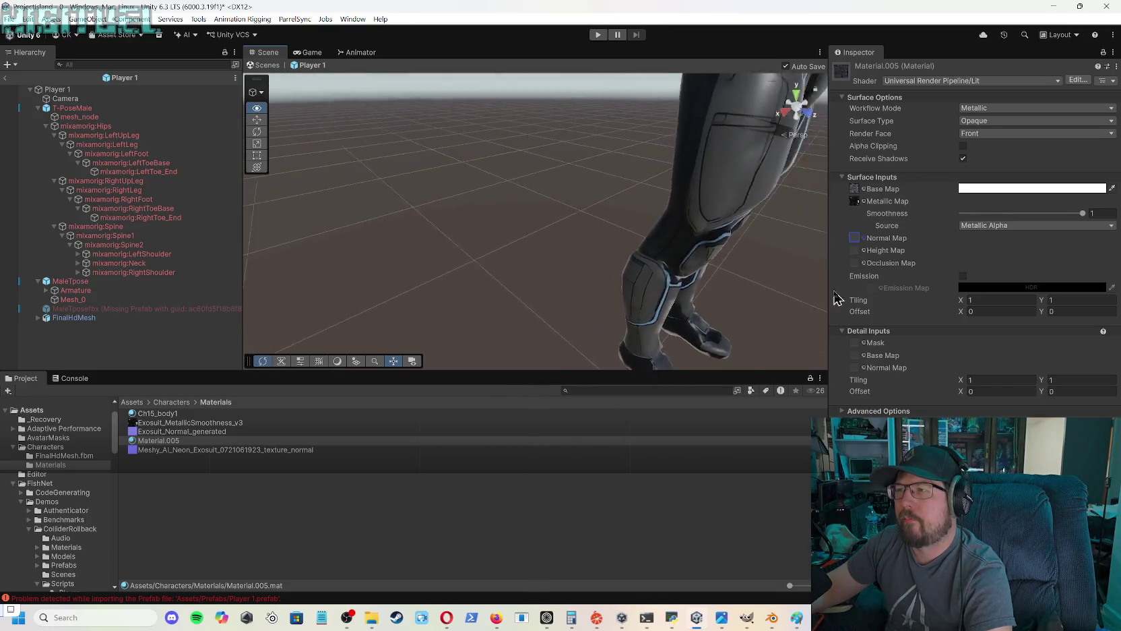
drag(823, 288, 809, 284)
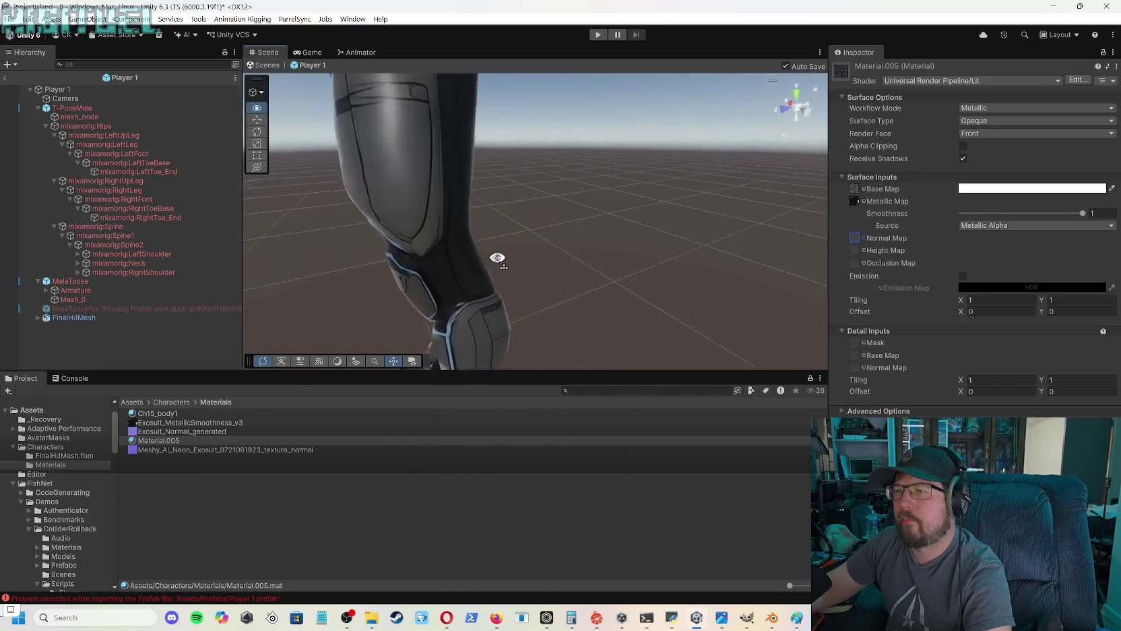
mouse_move(426, 252)
mouse_down()
mouse_move(330, 250)
mouse_move(355, 242)
mouse_move(119, 213)
mouse_move(101, 215)
mouse_move(116, 225)
mouse_move(91, 222)
mouse_move(108, 239)
mouse_move(66, 233)
mouse_move(1100, 197)
mouse_move(1083, 150)
mouse_move(1110, 165)
mouse_move(51, 131)
mouse_move(51, 98)
mouse_move(122, 116)
mouse_move(31, 124)
mouse_move(1102, 116)
mouse_move(914, 127)
mouse_move(1008, 124)
mouse_move(966, 144)
mouse_move(894, 151)
mouse_move(869, 263)
mouse_move(791, 274)
mouse_move(724, 232)
mouse_move(679, 260)
mouse_move(761, 265)
mouse_move(624, 267)
mouse_move(616, 253)
mouse_move(594, 256)
mouse_move(625, 245)
mouse_move(599, 228)
mouse_move(513, 236)
mouse_move(565, 209)
mouse_move(603, 88)
mouse_move(579, 229)
mouse_move(651, 231)
mouse_move(565, 236)
mouse_up()
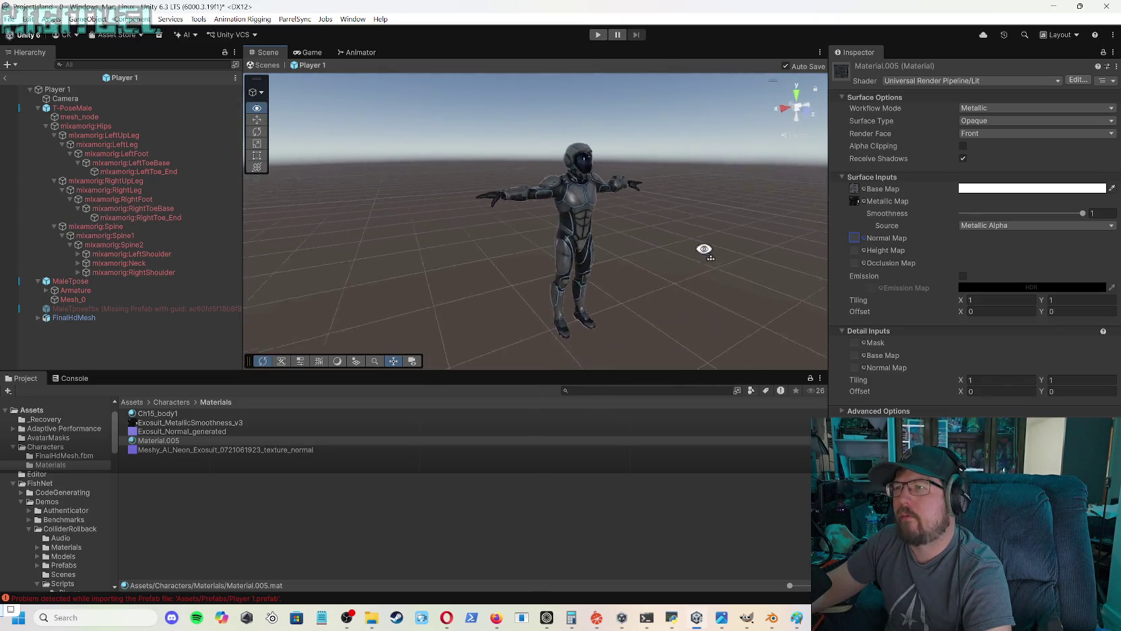
mouse_move(825, 230)
mouse_down()
mouse_move(723, 241)
mouse_move(669, 205)
mouse_move(758, 207)
mouse_move(781, 283)
mouse_move(855, 294)
mouse_move(904, 275)
mouse_move(621, 238)
mouse_move(512, 263)
mouse_move(366, 274)
mouse_move(656, 231)
mouse_move(663, 188)
mouse_move(714, 193)
mouse_up()
drag(823, 196, 838, 202)
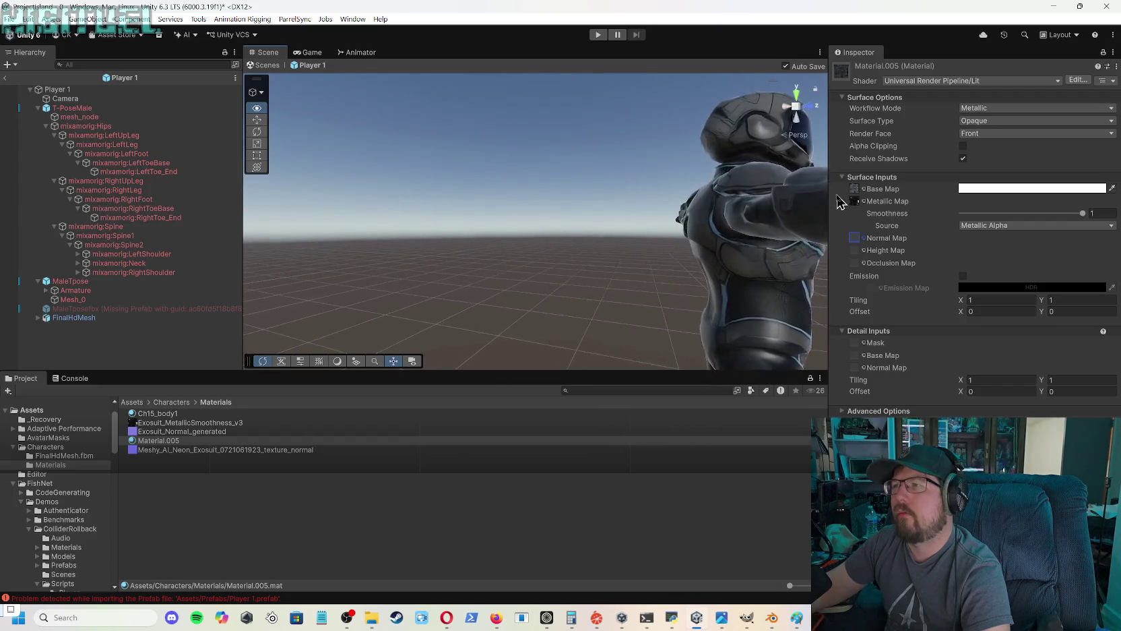
mouse_move(759, 212)
mouse_down()
mouse_move(715, 133)
mouse_move(784, 238)
mouse_move(785, 300)
mouse_move(755, 317)
mouse_up()
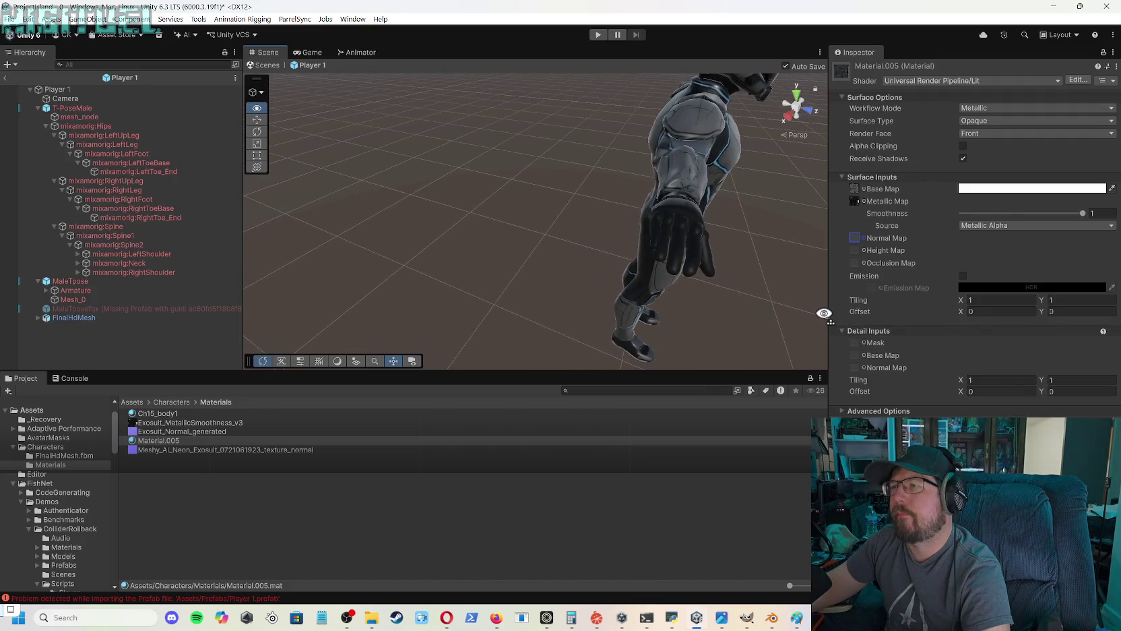
mouse_move(824, 314)
mouse_down()
mouse_move(818, 329)
mouse_move(723, 289)
mouse_up()
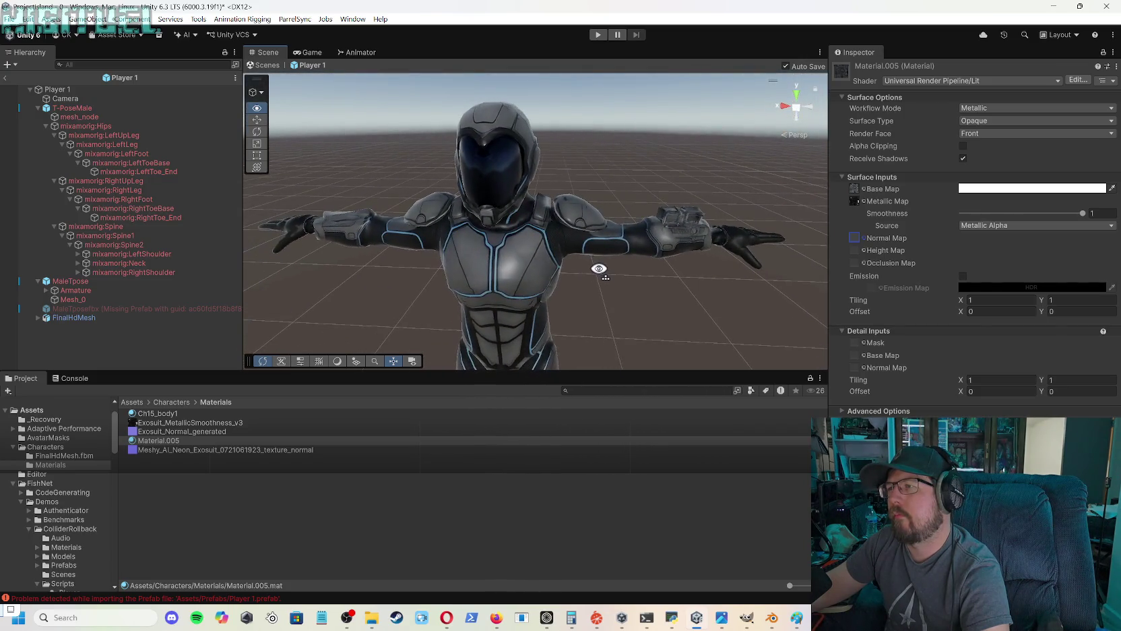
mouse_move(611, 273)
mouse_down()
mouse_move(632, 278)
mouse_move(593, 286)
mouse_move(585, 332)
mouse_move(643, 243)
mouse_up()
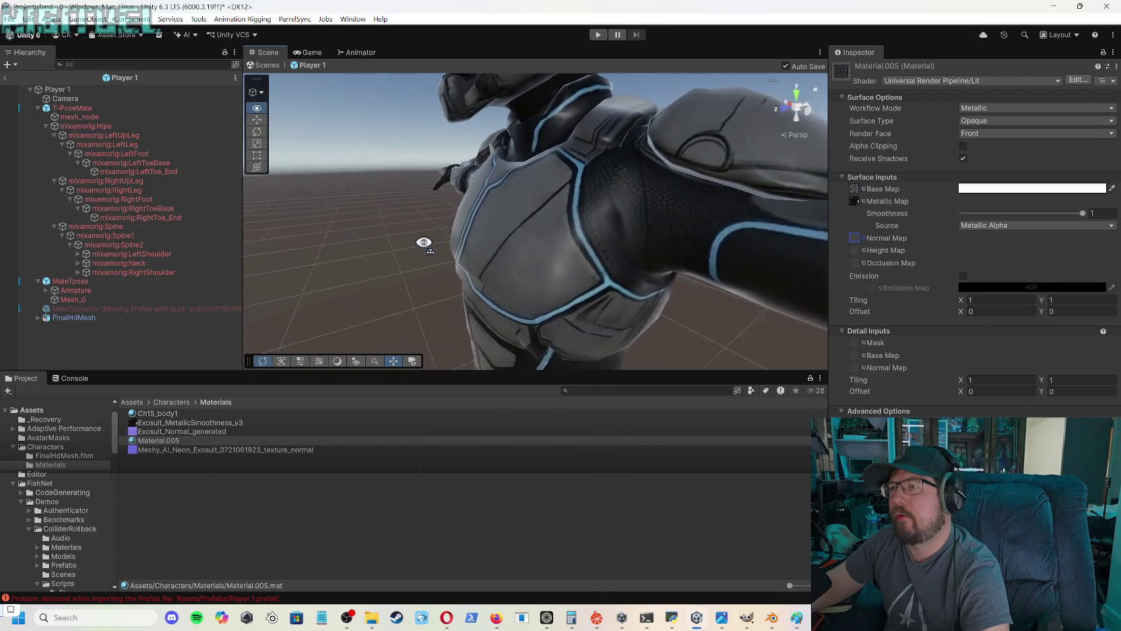
mouse_move(400, 246)
mouse_down()
mouse_move(305, 232)
mouse_move(155, 244)
mouse_move(250, 207)
mouse_move(378, 234)
mouse_move(403, 313)
mouse_move(438, 283)
mouse_move(586, 263)
mouse_move(580, 296)
mouse_move(720, 261)
mouse_move(722, 216)
mouse_up()
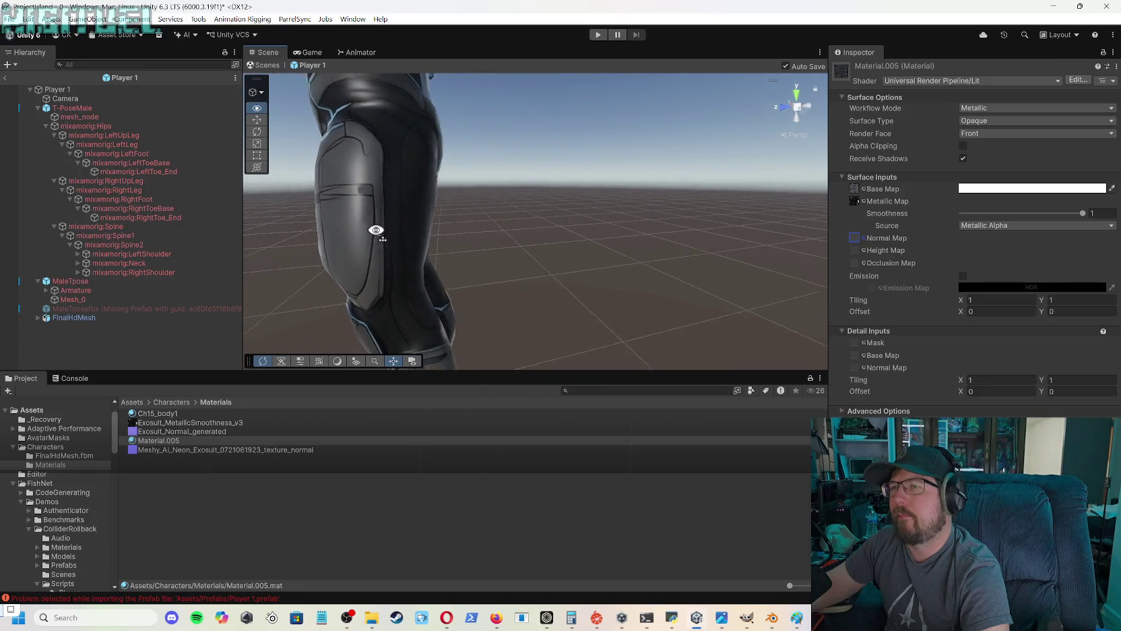
drag(516, 143, 539, 128)
scroll(608, 188, up, 8)
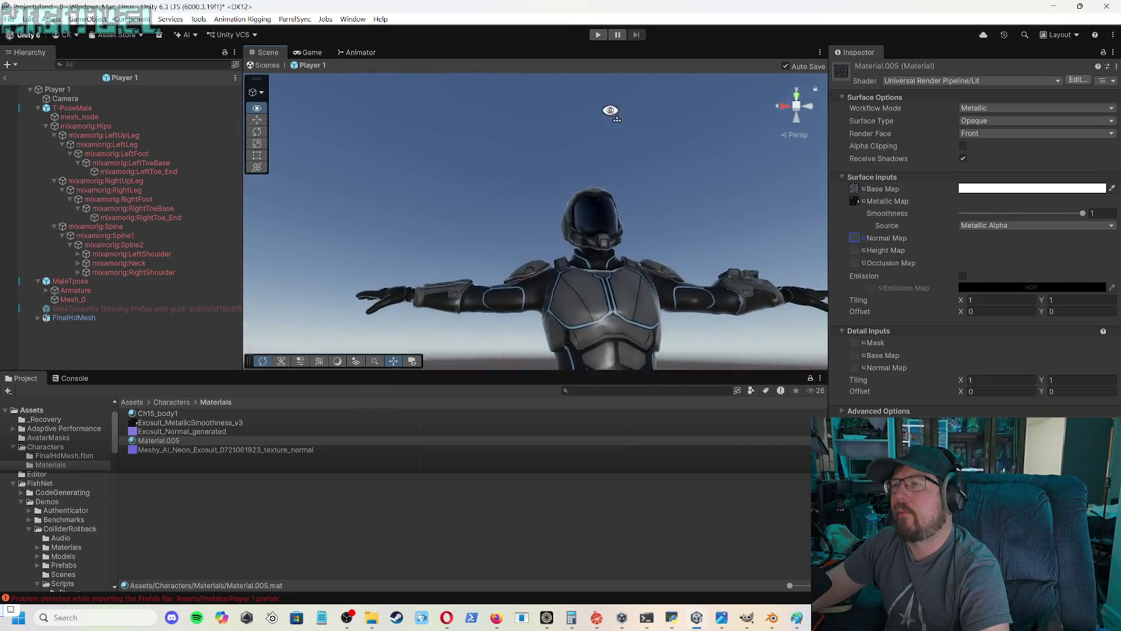
mouse_move(523, 248)
mouse_down()
mouse_move(484, 228)
mouse_move(553, 268)
mouse_move(591, 318)
mouse_move(742, 299)
mouse_move(731, 271)
mouse_move(735, 316)
mouse_up()
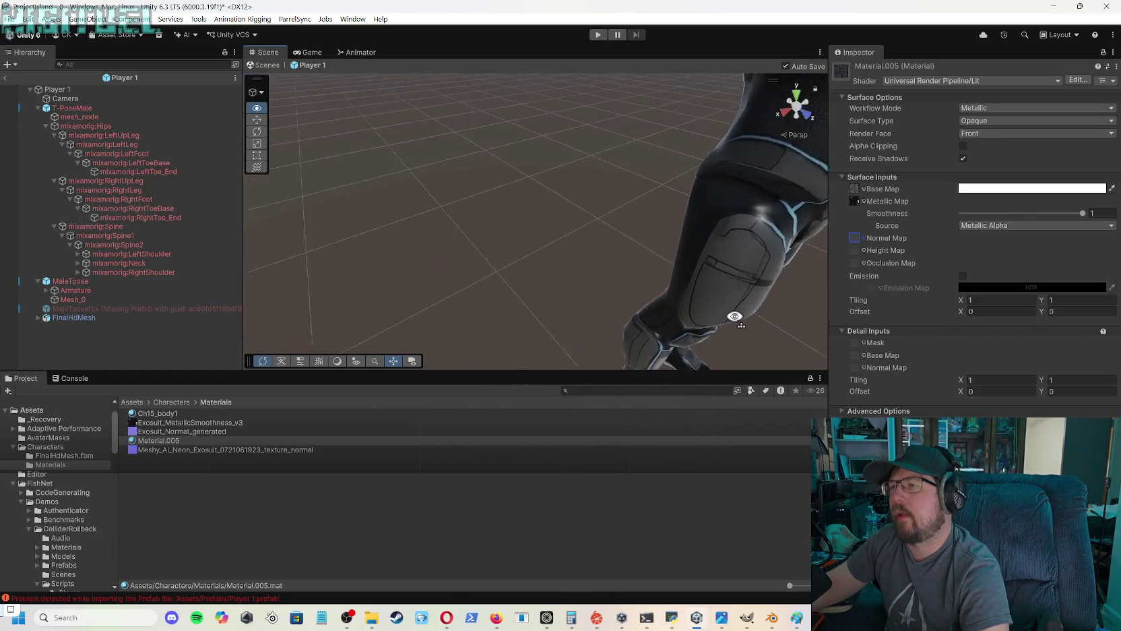
drag(794, 362, 820, 337)
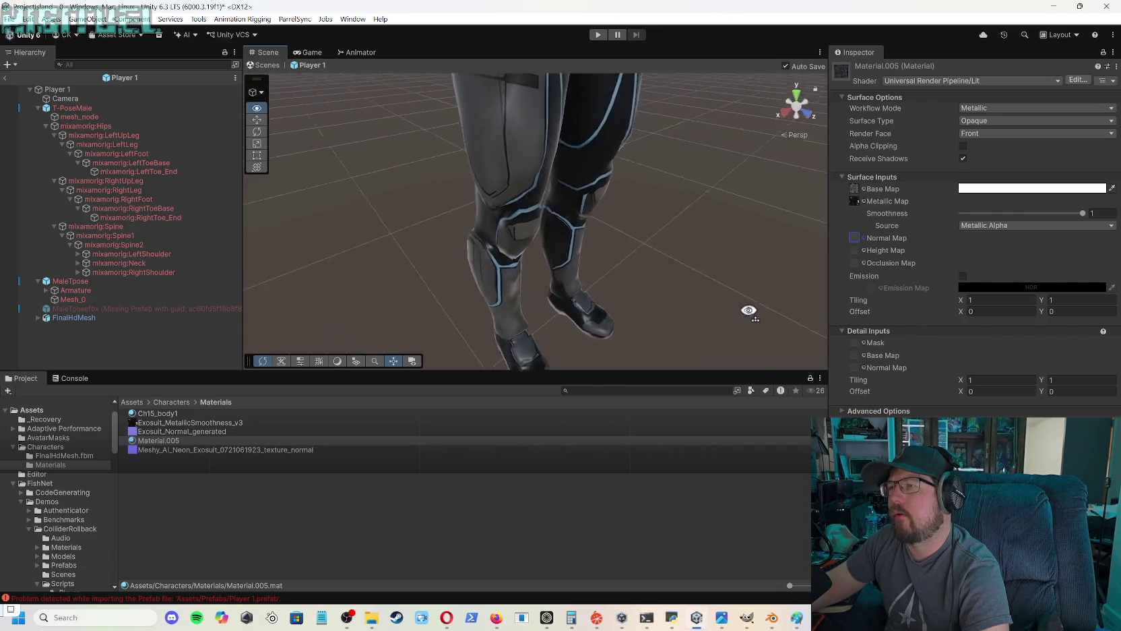
drag(749, 311, 535, 291)
drag(461, 294, 551, 205)
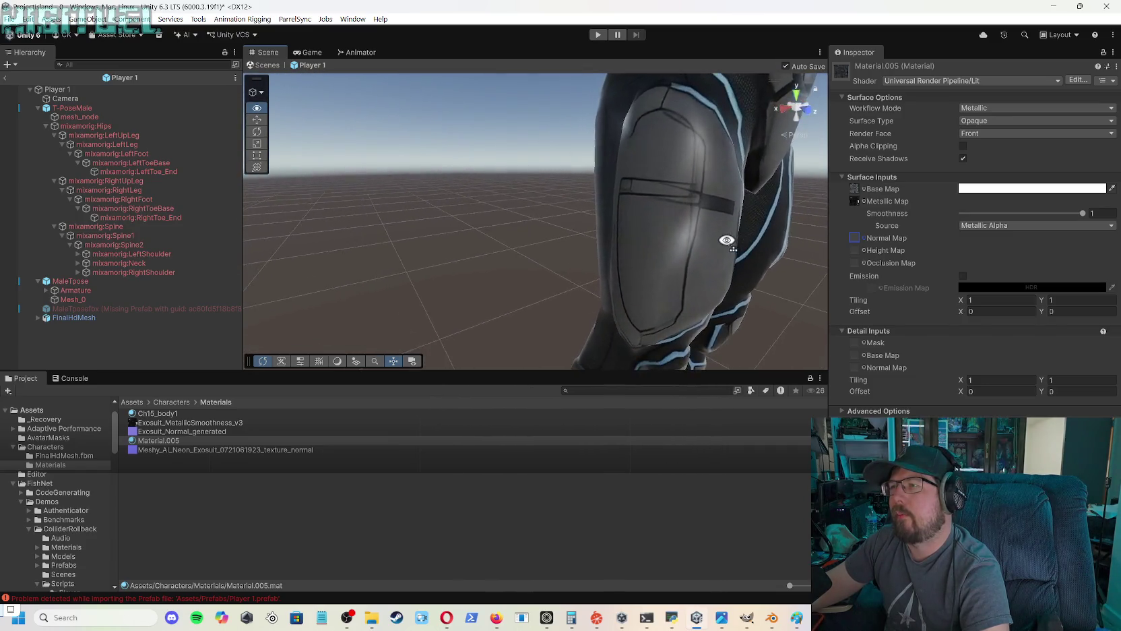
drag(691, 203, 699, 234)
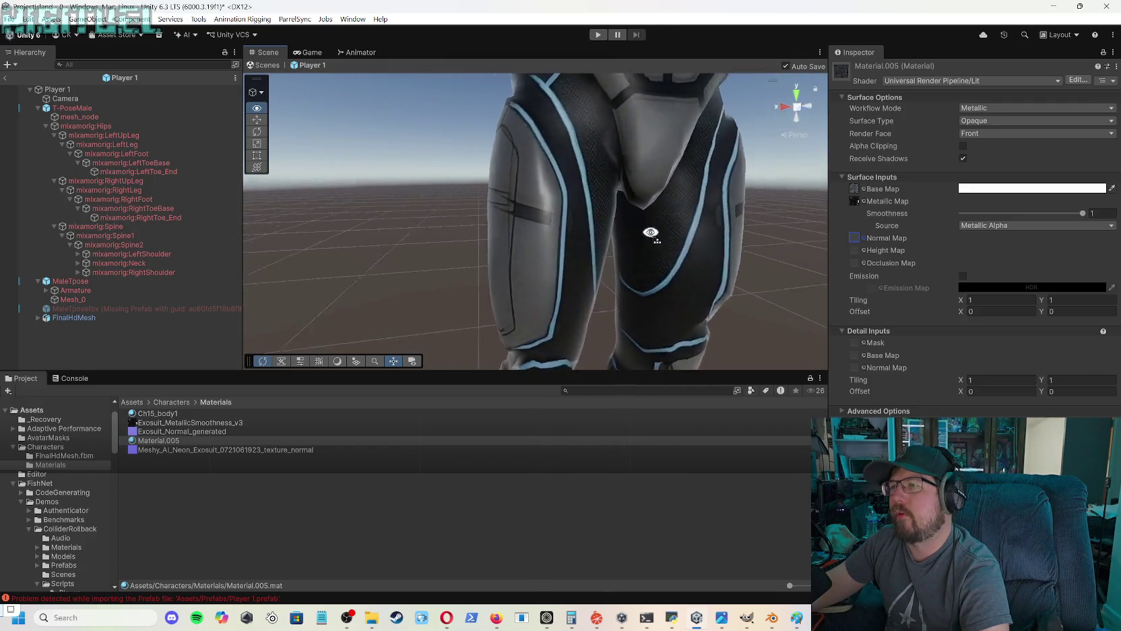
mouse_move(566, 231)
mouse_down()
mouse_move(452, 231)
mouse_move(750, 231)
mouse_move(700, 243)
mouse_up()
scroll(637, 246, down, 5)
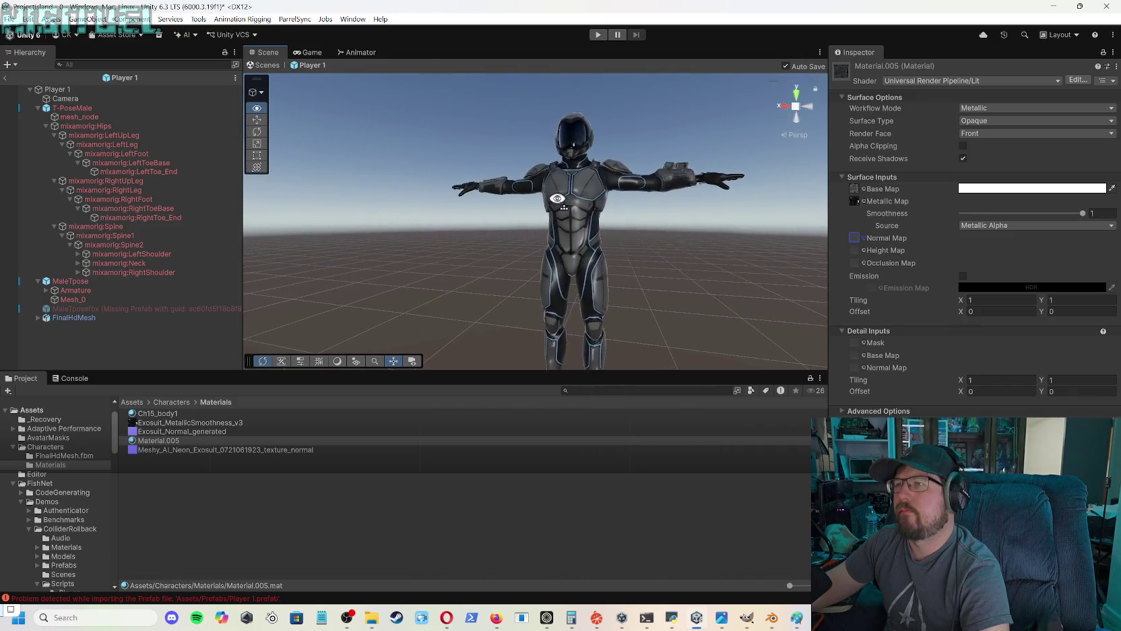
mouse_move(557, 198)
mouse_down()
mouse_move(546, 144)
mouse_move(571, 232)
mouse_move(591, 243)
mouse_move(560, 215)
mouse_move(558, 179)
mouse_move(583, 250)
mouse_move(546, 283)
mouse_move(566, 250)
mouse_move(625, 248)
mouse_move(653, 264)
mouse_up()
scroll(656, 264, up, 5)
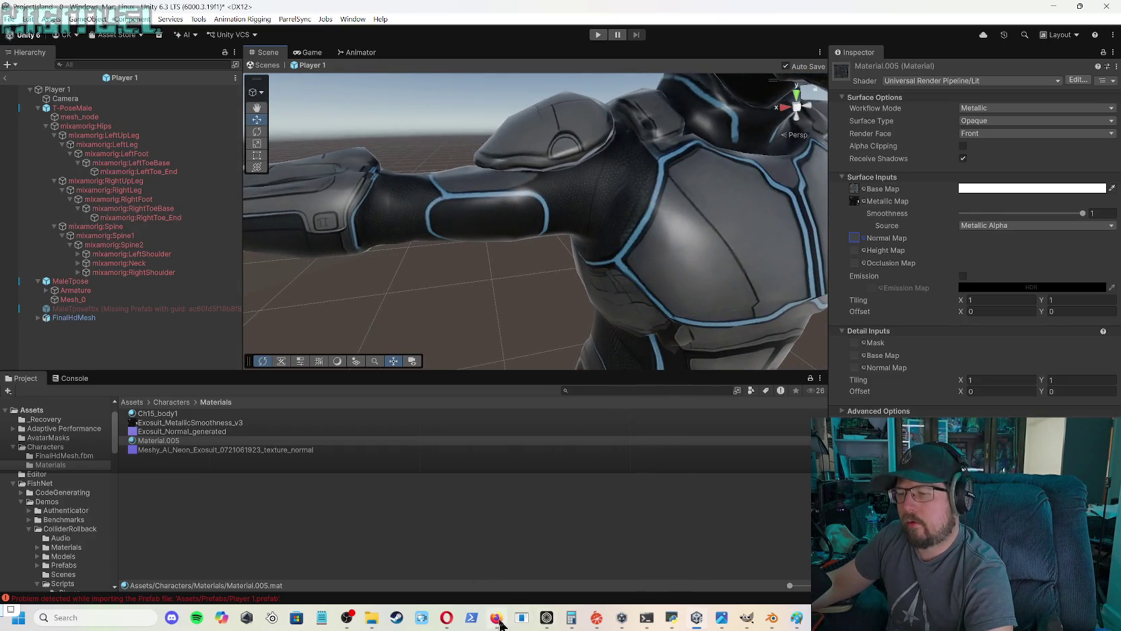
key(alt+Tab)
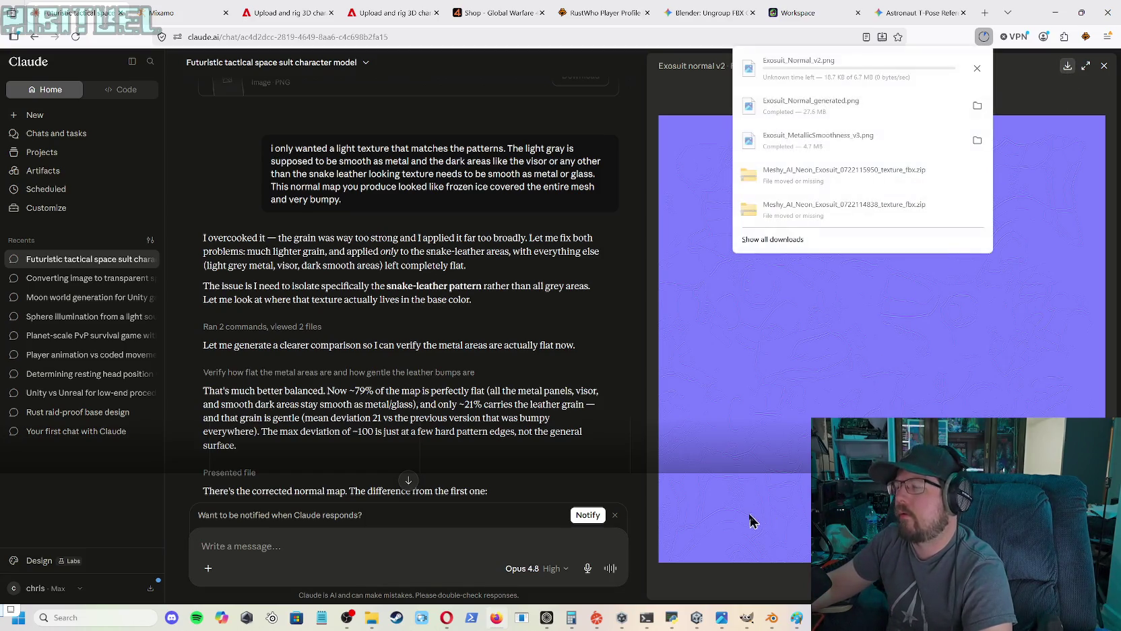
click(978, 66)
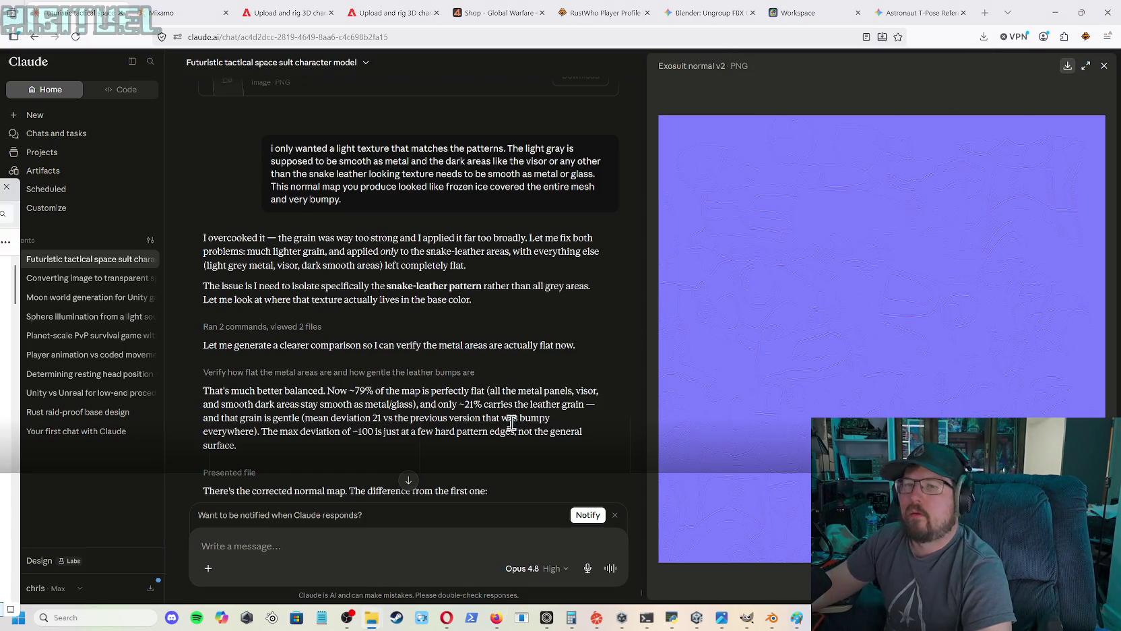
click(697, 617)
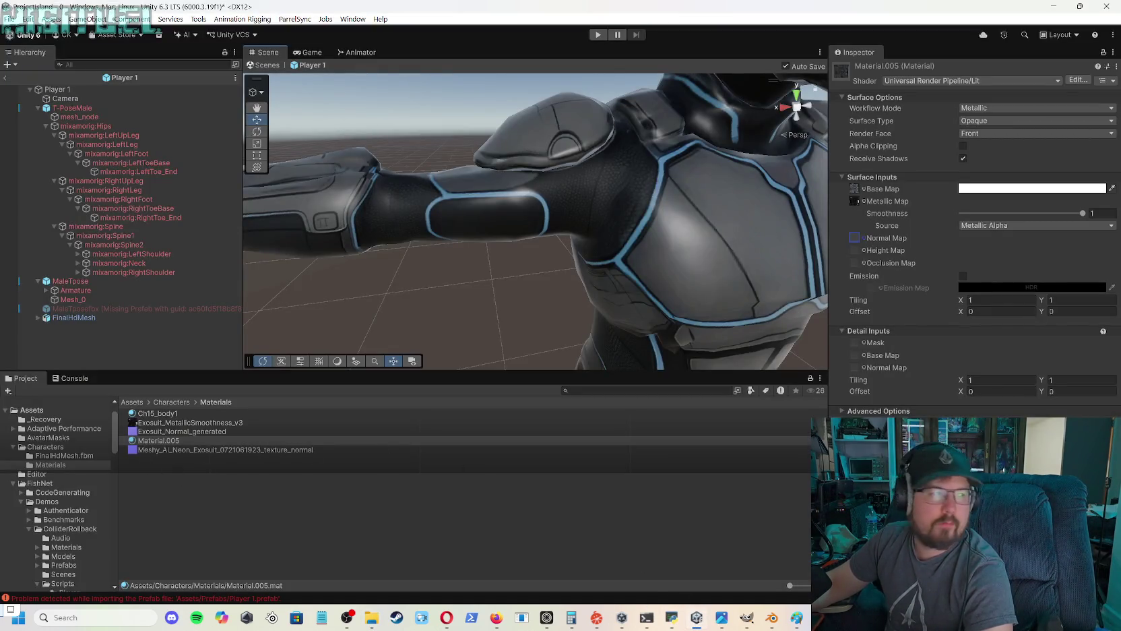
click(158, 440)
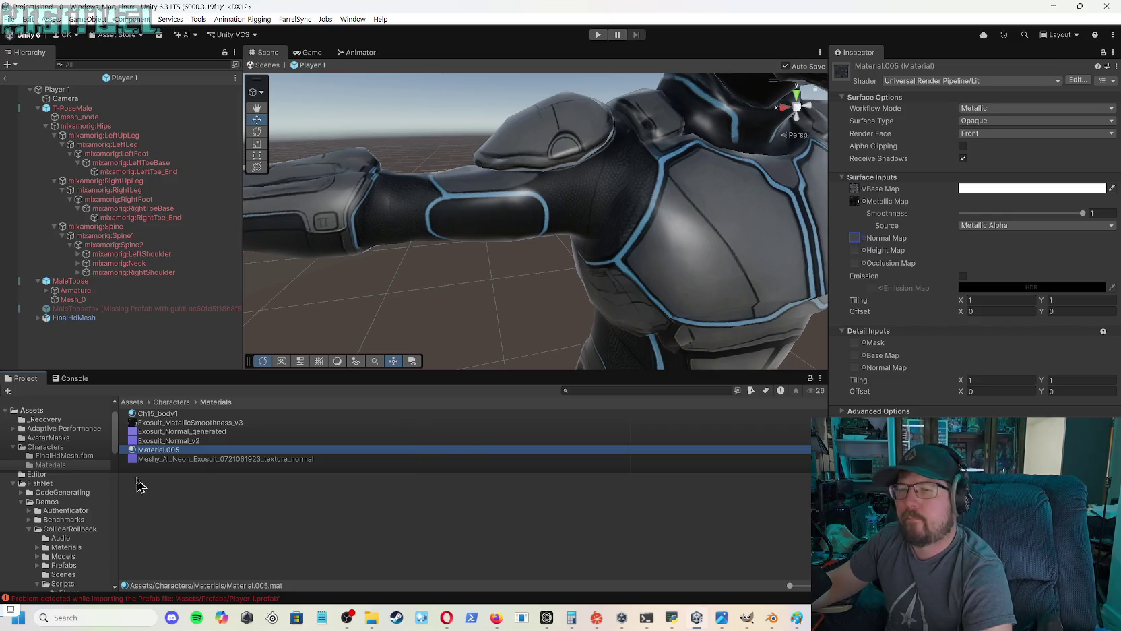
mouse_move(172, 441)
mouse_down()
mouse_move(593, 403)
mouse_move(876, 243)
mouse_move(859, 248)
mouse_up()
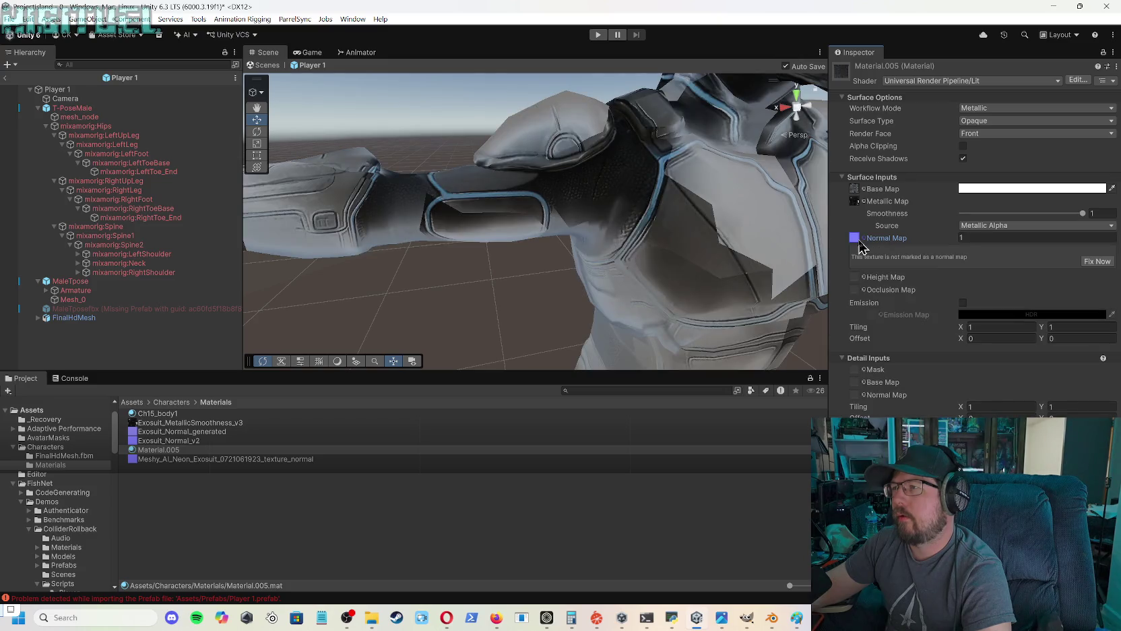
drag(818, 235, 789, 235)
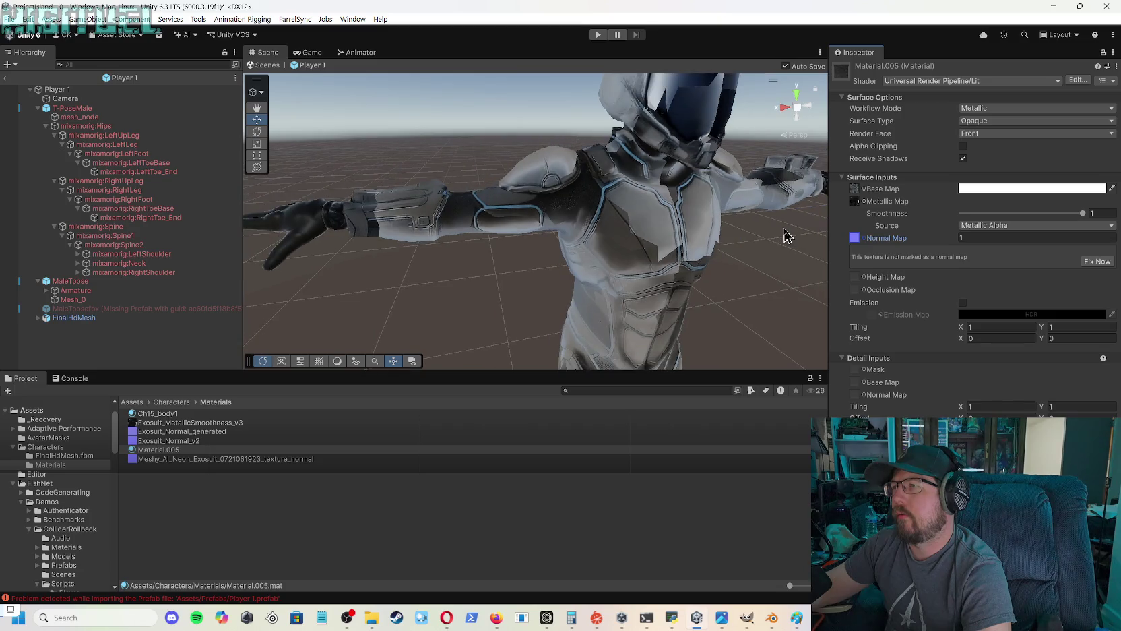
click(957, 240)
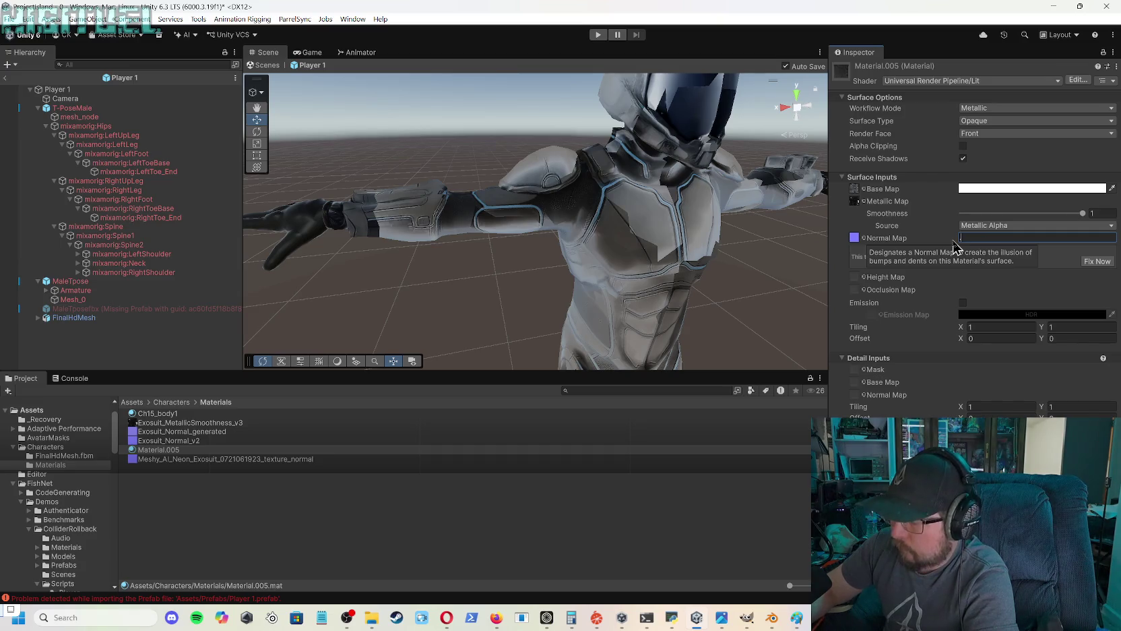
- Set Material.005's Normal Map strength to 0.05 and check the torso and arm up close
text(.01)
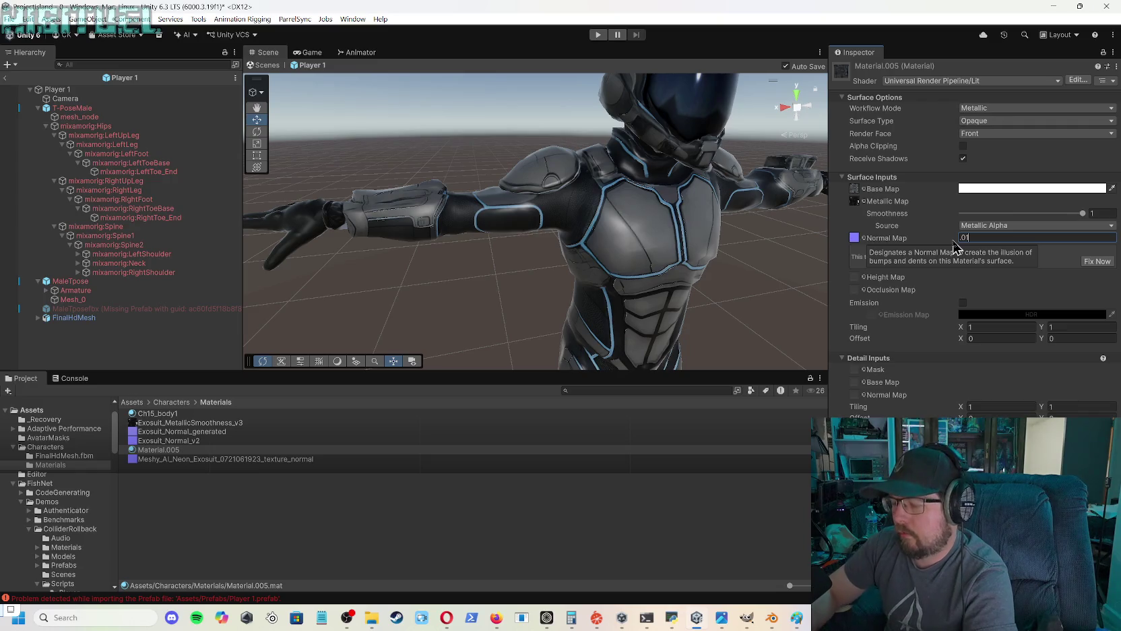
key(BackSpace)
text(5)
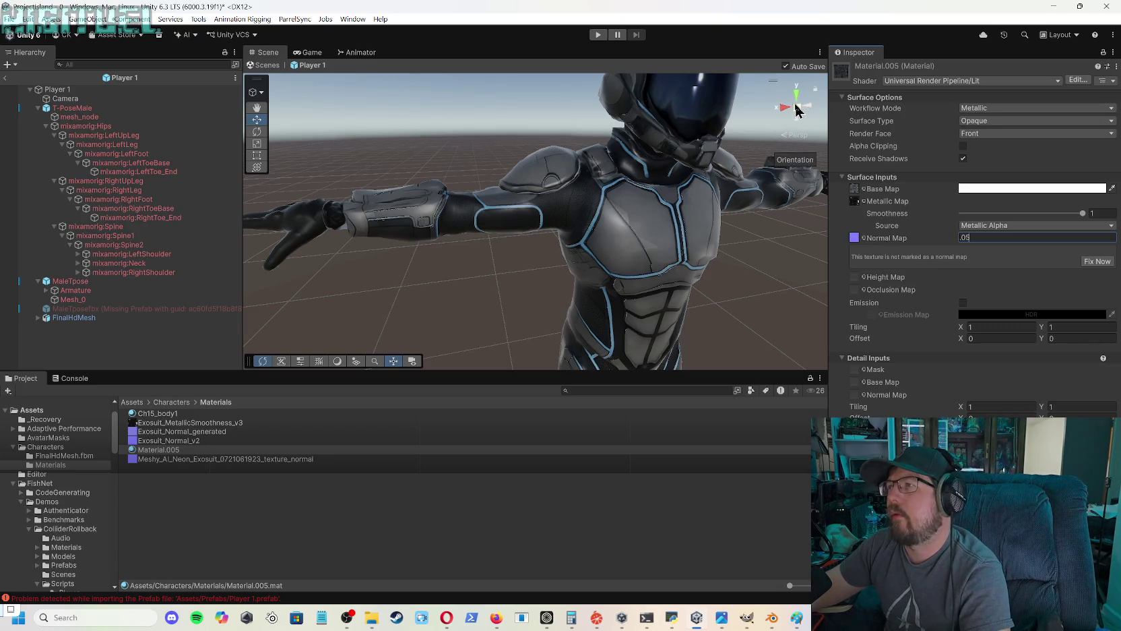
key(Return)
mouse_move(752, 182)
mouse_down()
mouse_move(656, 140)
mouse_move(533, 165)
mouse_move(576, 161)
mouse_move(621, 137)
mouse_up()
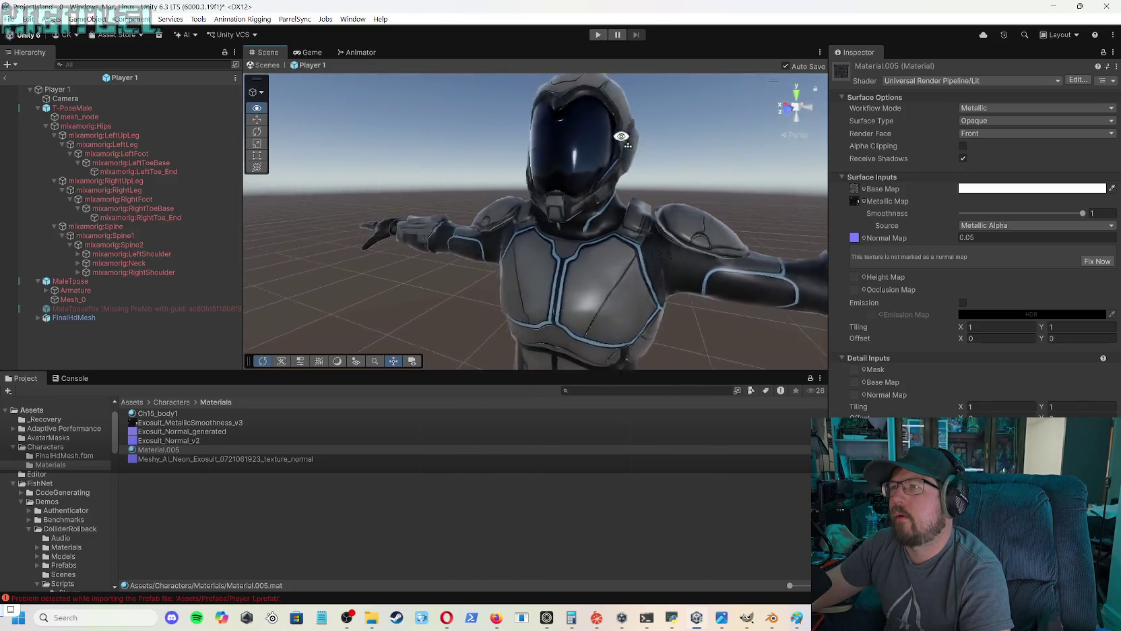
mouse_move(726, 137)
mouse_down()
mouse_move(707, 323)
mouse_move(613, 250)
mouse_move(638, 220)
mouse_move(622, 216)
mouse_move(690, 310)
mouse_move(660, 113)
mouse_move(665, 128)
mouse_up()
mouse_move(744, 134)
mouse_down()
mouse_move(800, 148)
mouse_move(821, 220)
mouse_move(813, 200)
mouse_move(828, 190)
mouse_move(748, 178)
mouse_move(718, 182)
mouse_move(716, 223)
mouse_move(701, 157)
mouse_move(746, 155)
mouse_move(792, 174)
mouse_up()
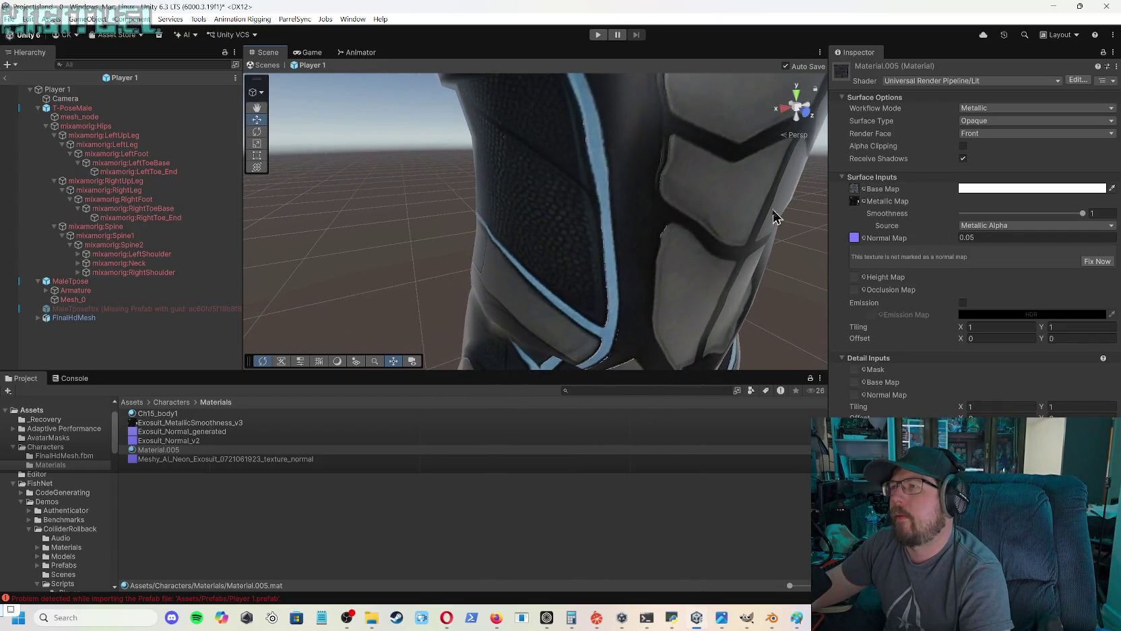
- Try Normal Map strengths of 0.09 and 0.15 before settling on 0.2
drag(760, 215, 768, 225)
click(984, 237)
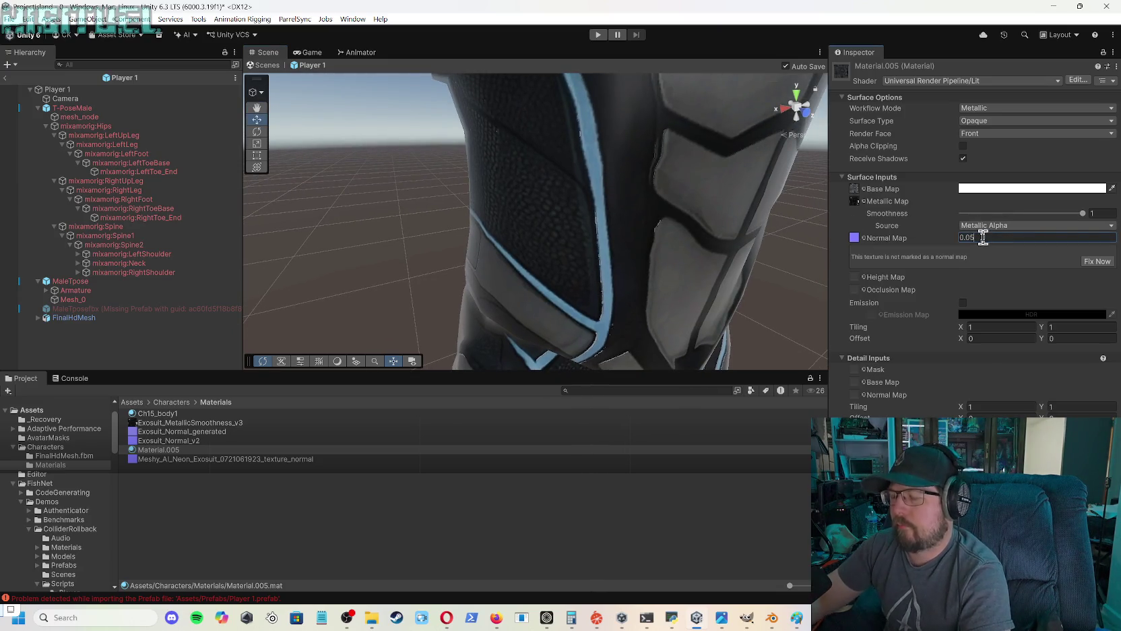
key(BackSpace)
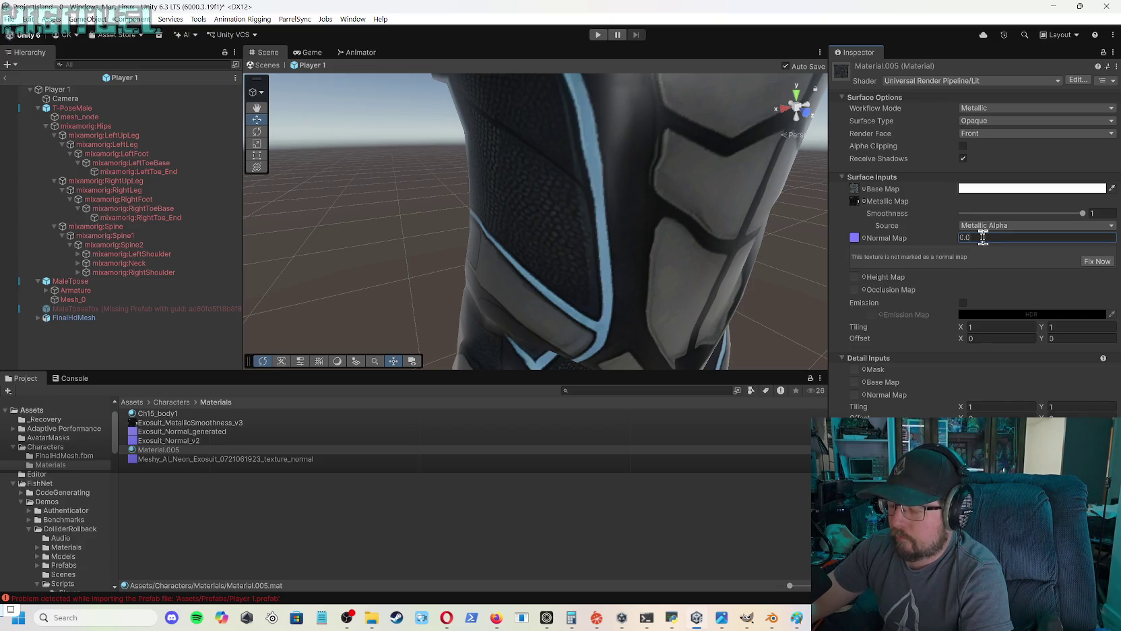
text(9)
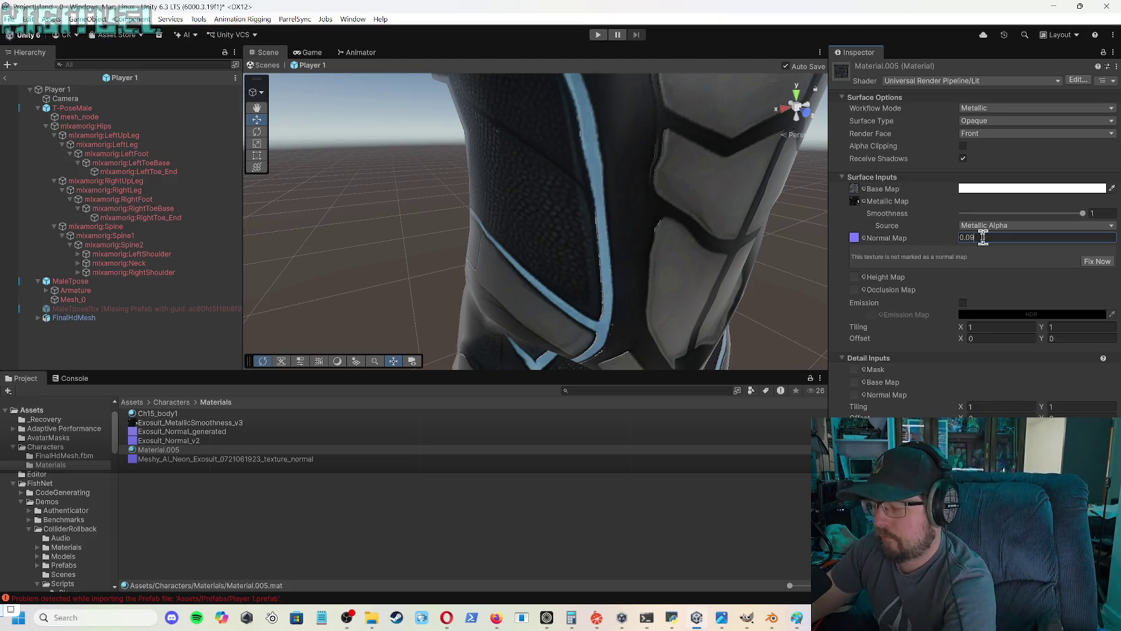
key(BackSpace)
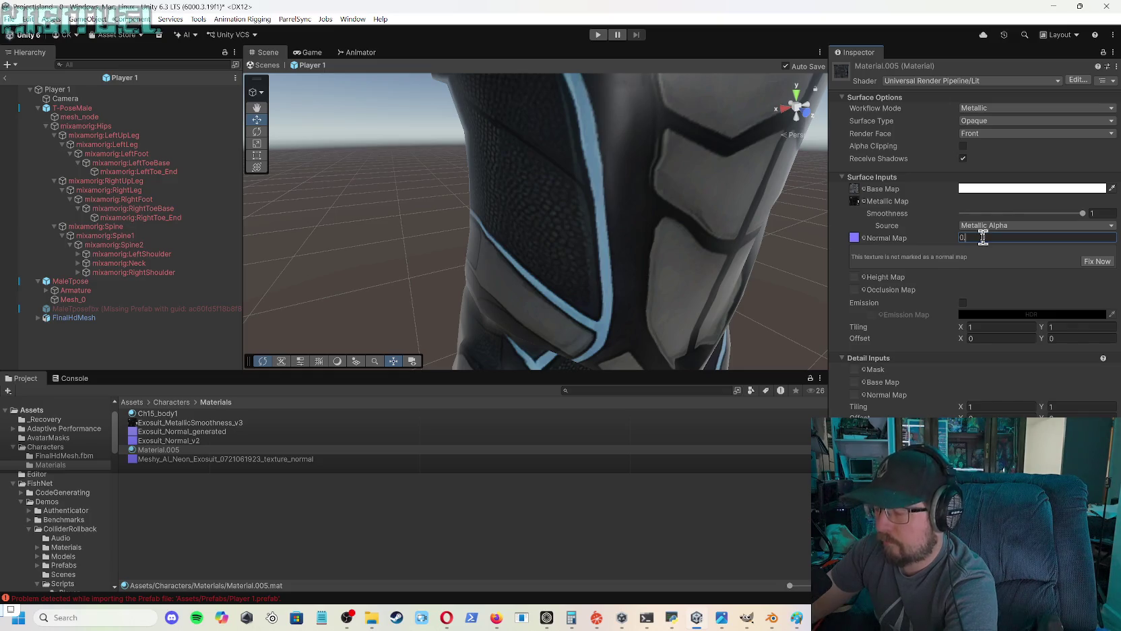
text(.15)
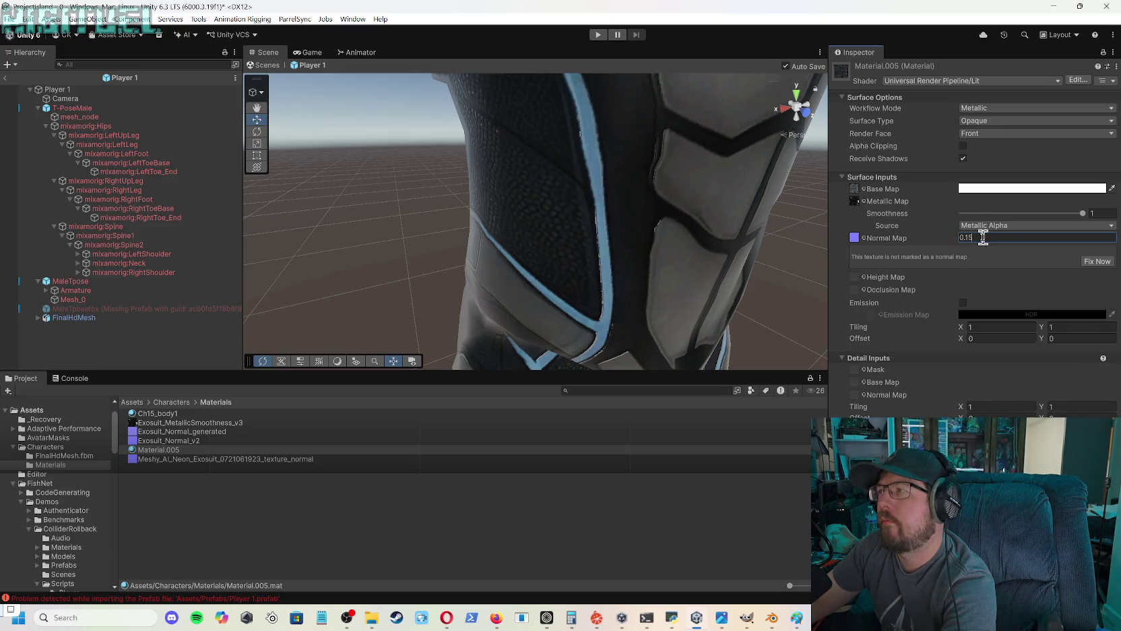
key(BackSpace)
key(BackSpace)
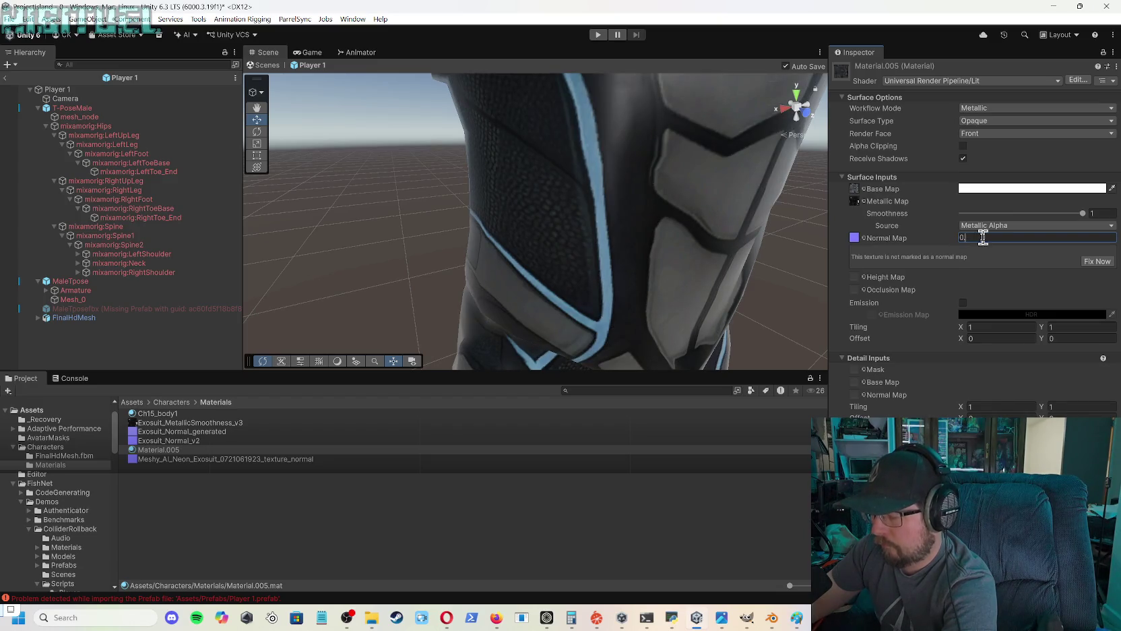
text(.2)
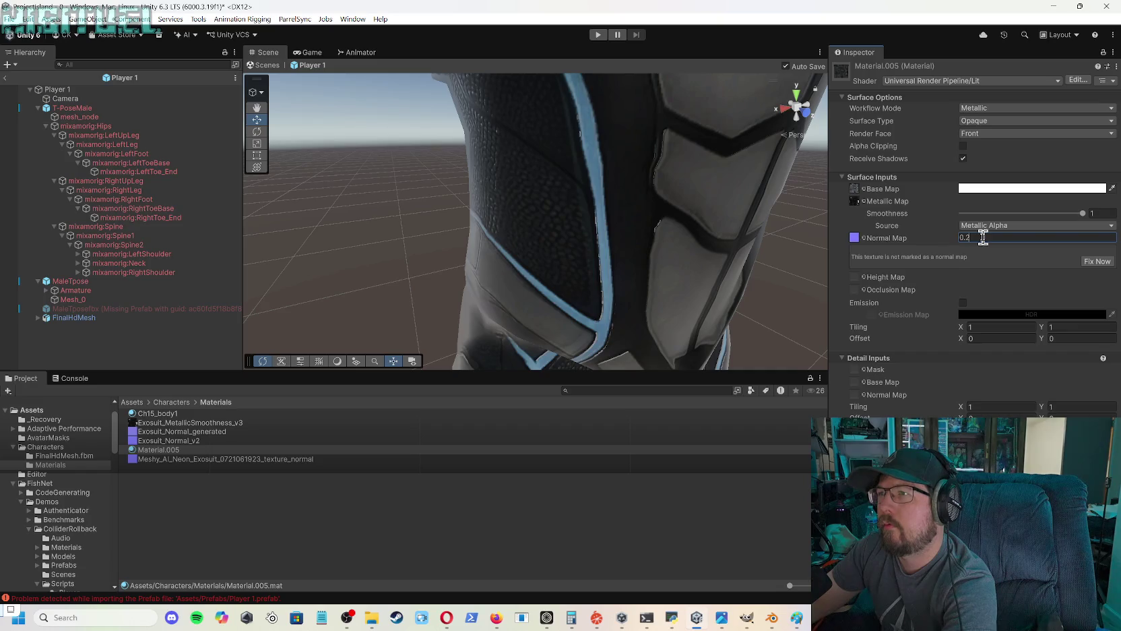
- Orbit and zoom the Scene view to inspect the leg and helmet at 0.2 strength
mouse_move(653, 213)
mouse_down()
mouse_move(637, 195)
mouse_move(525, 193)
mouse_move(580, 195)
mouse_move(633, 140)
mouse_move(510, 134)
mouse_move(771, 126)
mouse_up()
scroll(637, 194, down, 3)
scroll(635, 185, up, 1)
scroll(646, 142, down, 3)
scroll(644, 131, up, 5)
scroll(643, 133, down, 3)
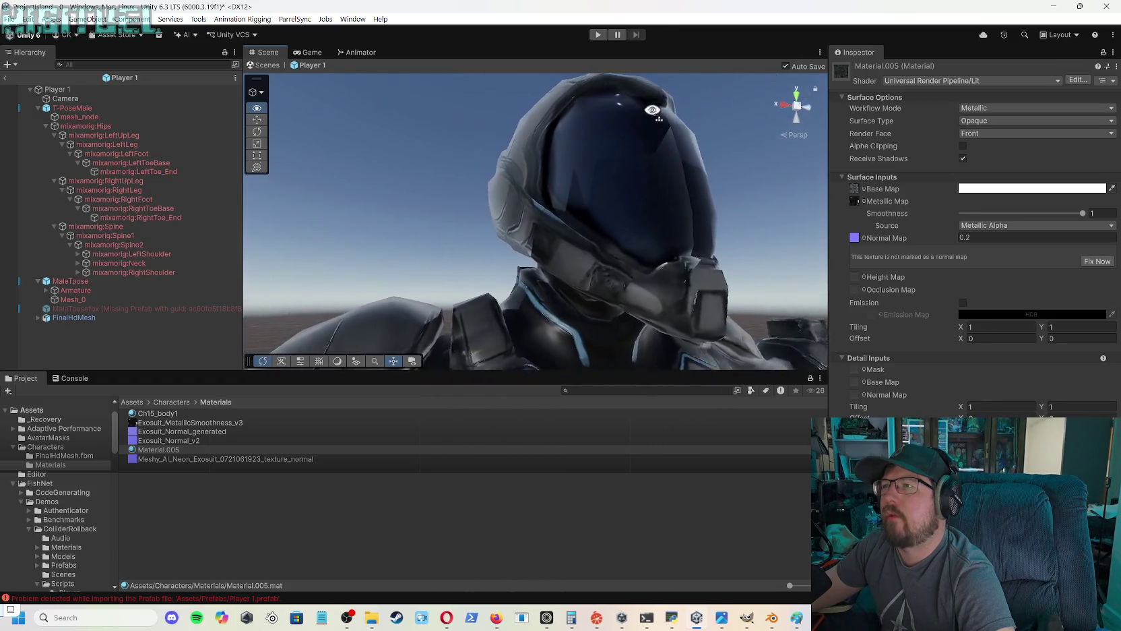
mouse_move(634, 110)
mouse_down()
mouse_move(628, 201)
mouse_move(604, 238)
mouse_move(500, 243)
mouse_move(638, 247)
mouse_move(601, 296)
mouse_move(610, 308)
mouse_move(593, 315)
mouse_move(623, 328)
mouse_move(617, 337)
mouse_move(548, 328)
mouse_move(613, 328)
mouse_move(576, 326)
mouse_move(581, 298)
mouse_move(614, 296)
mouse_move(591, 298)
mouse_up()
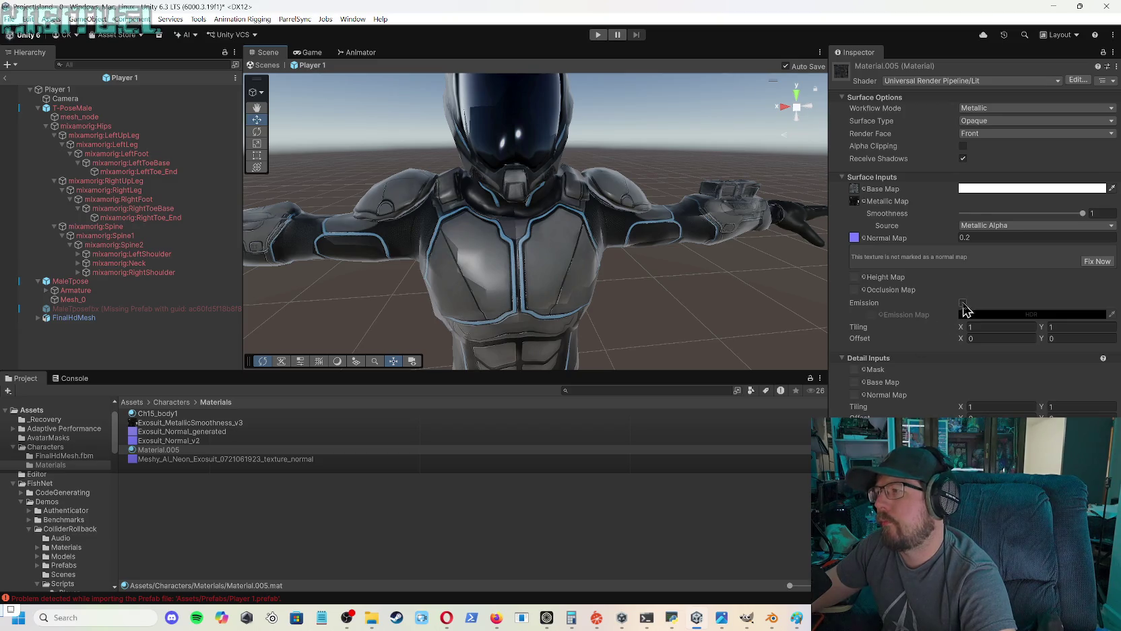
- Step the Normal Map strength down from 0.2 through 0.8, 0.1, 0.05 and 0.03 to about 0.01
click(984, 236)
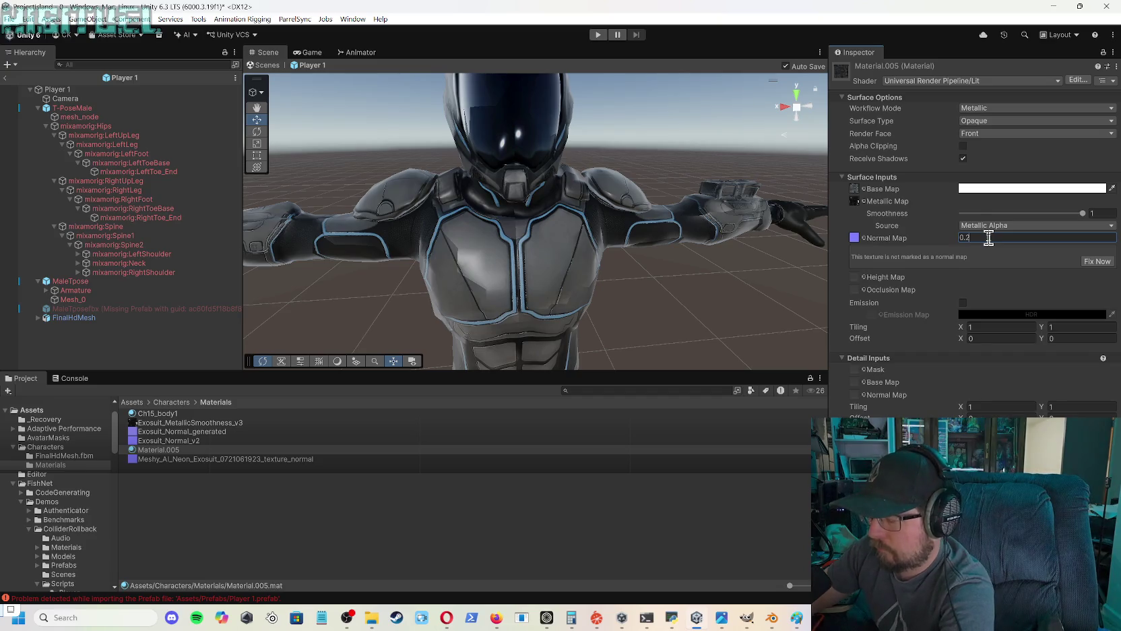
key(BackSpace)
text(8)
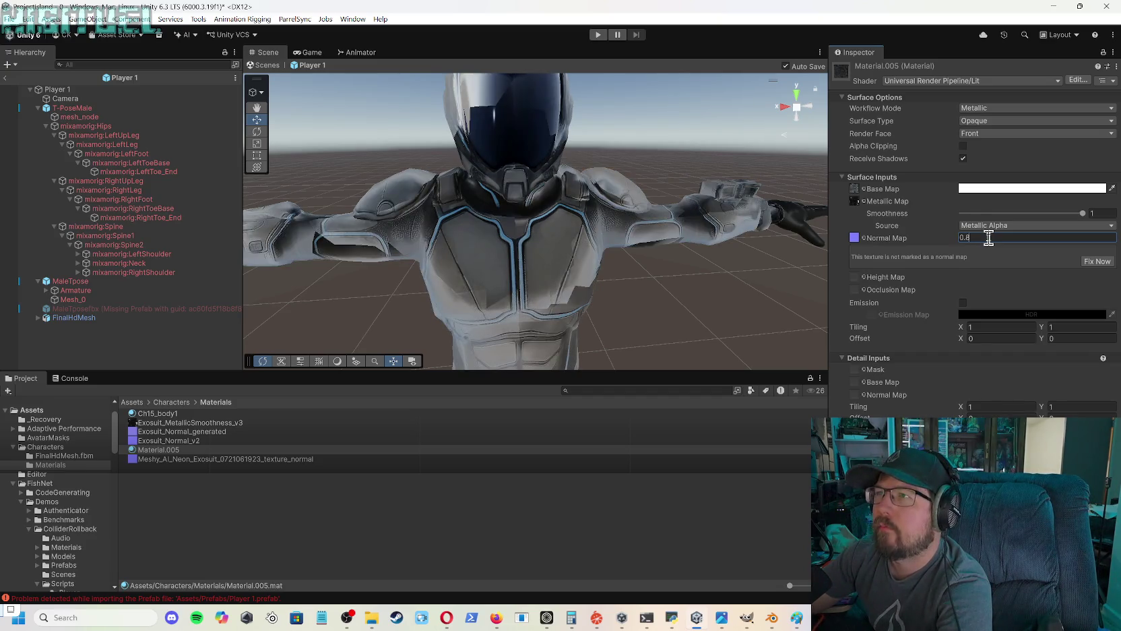
key(BackSpace)
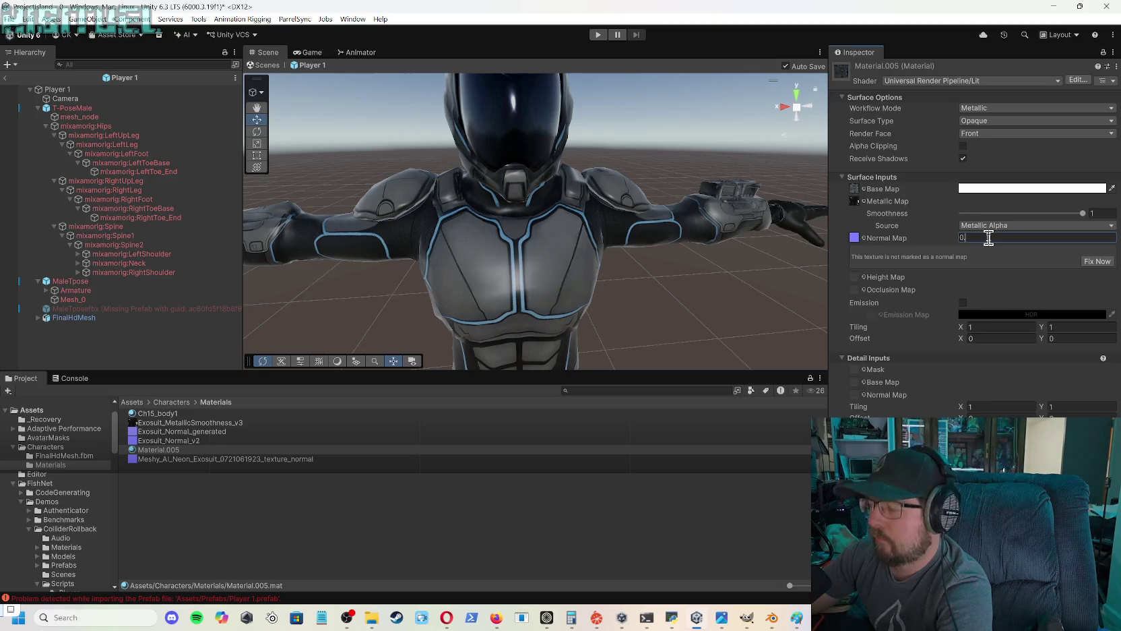
text(1)
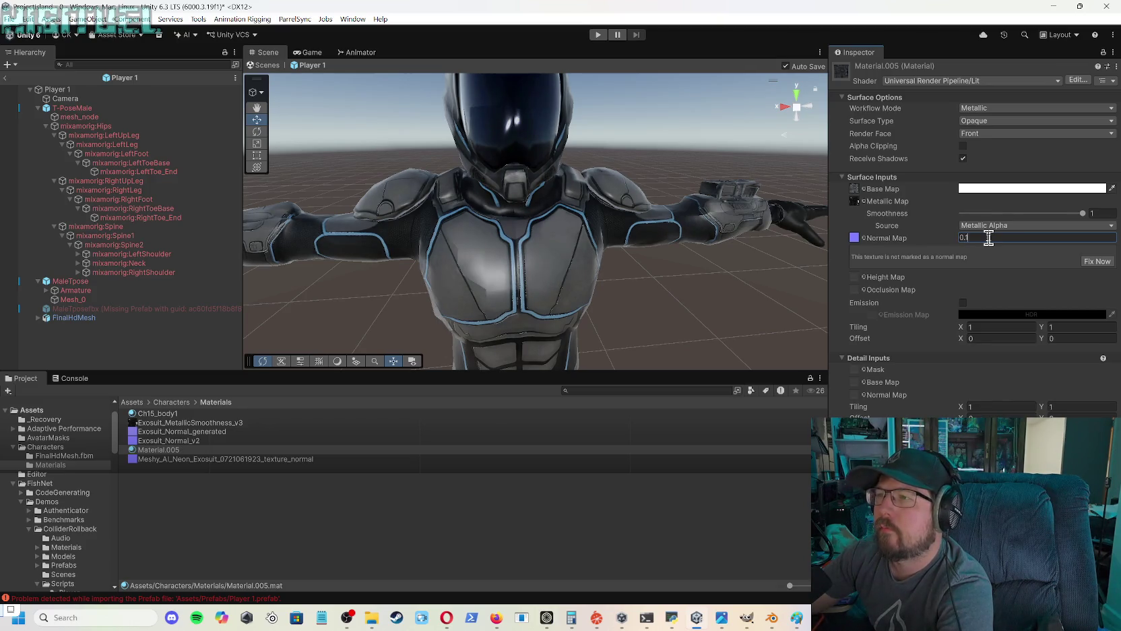
key(BackSpace)
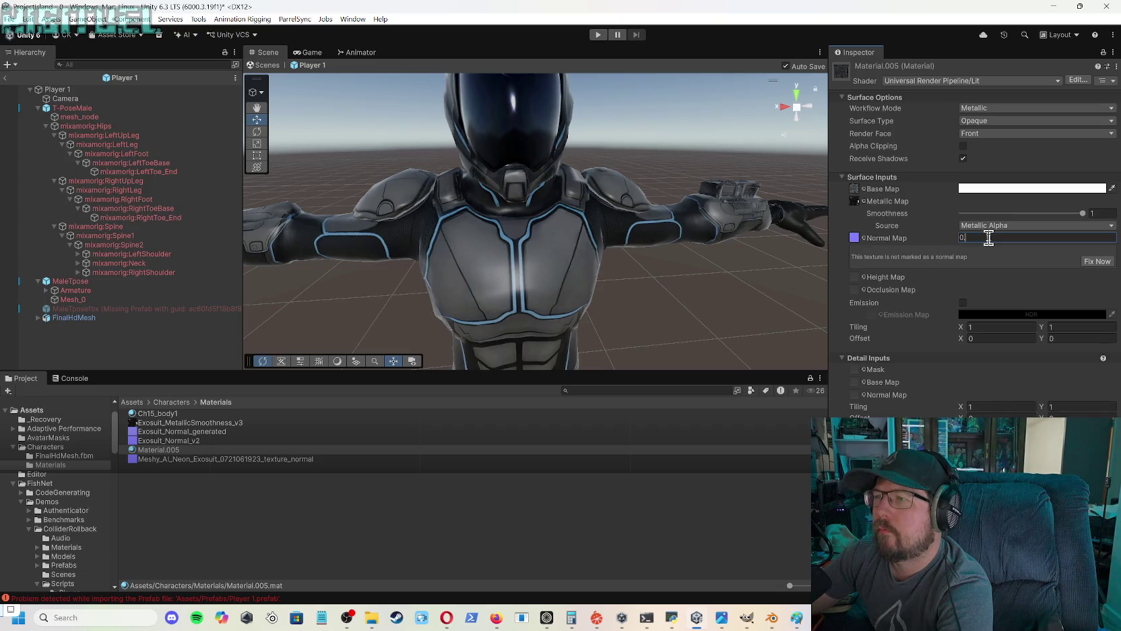
text(.0)
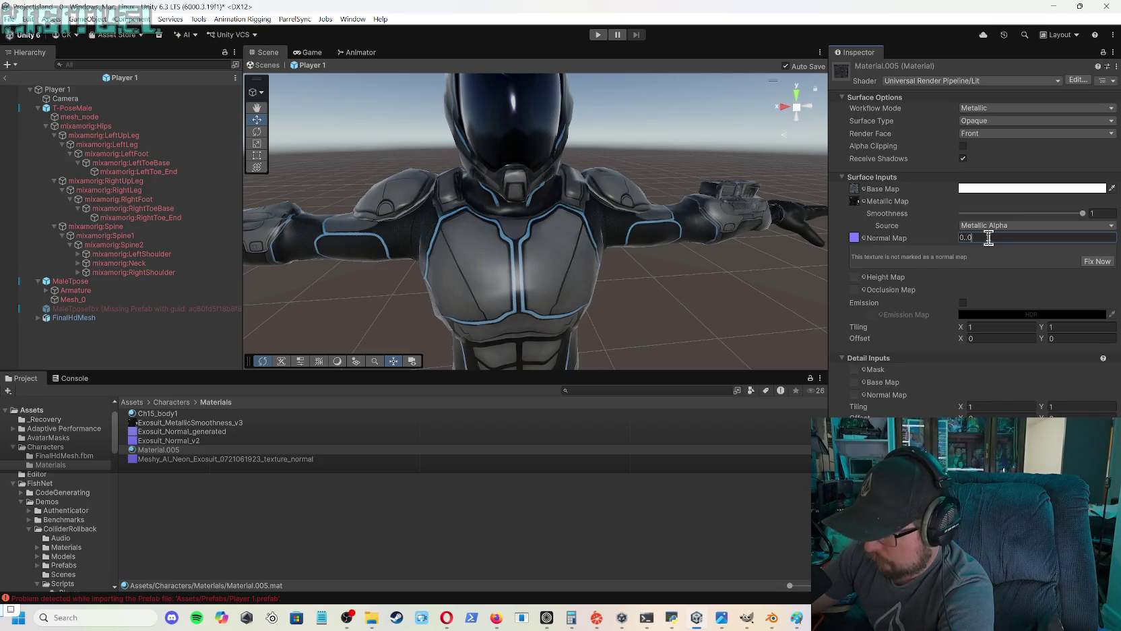
text(5)
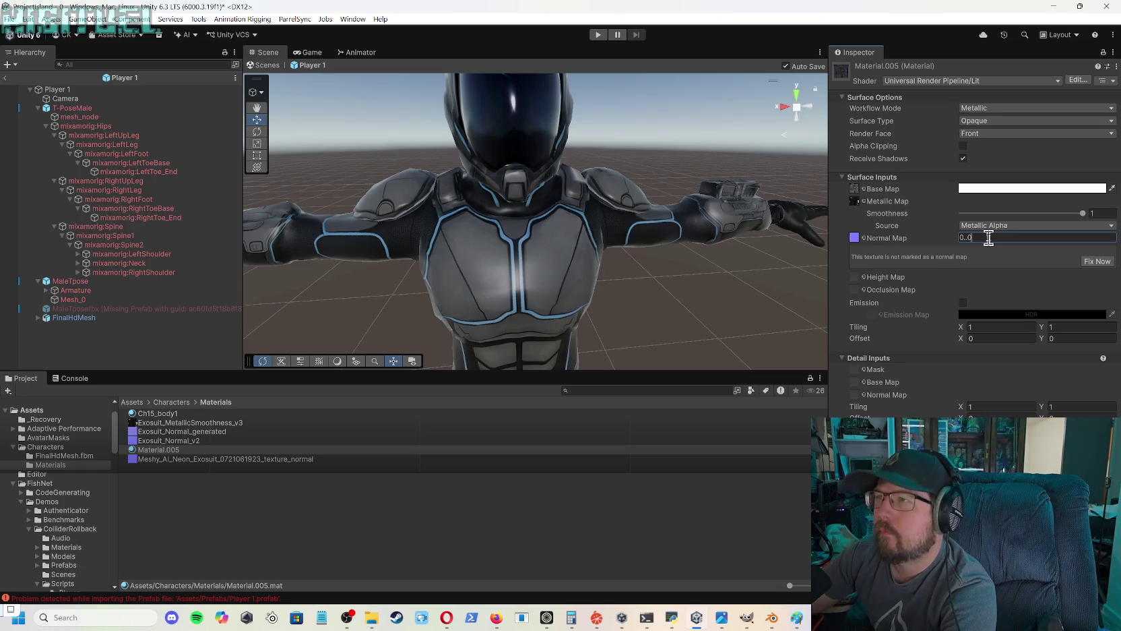
key(BackSpace)
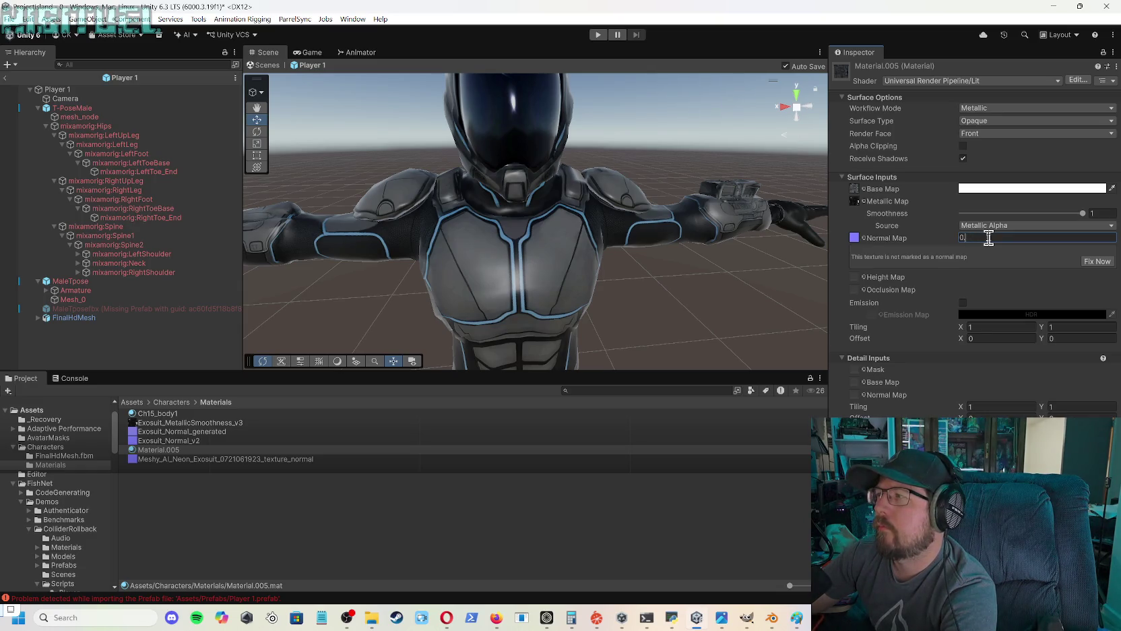
text(.05)
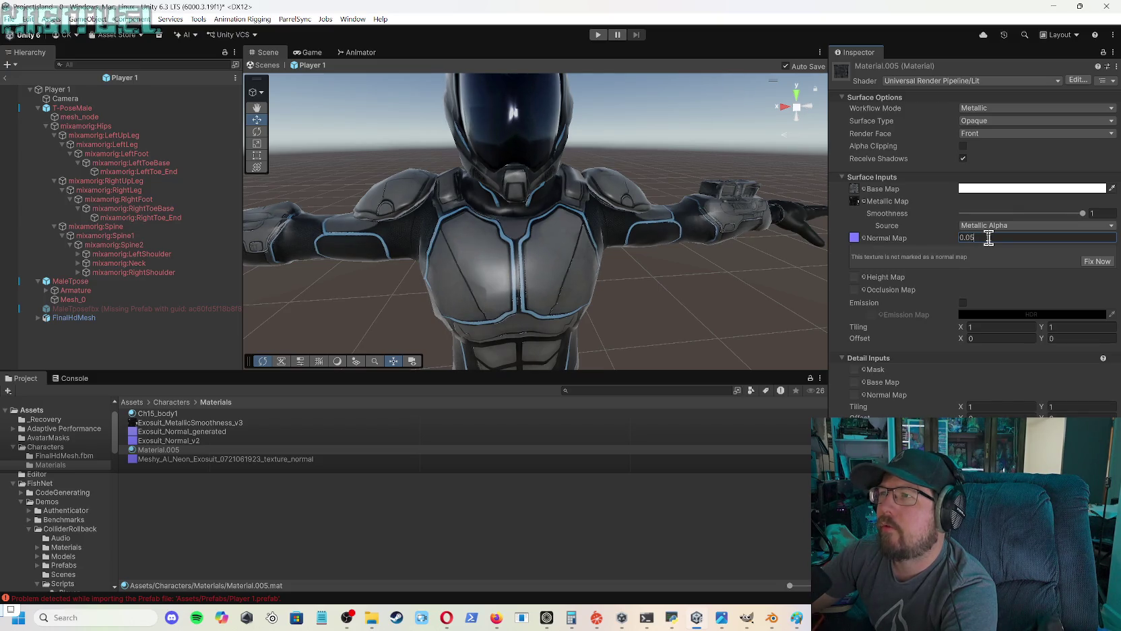
key(BackSpace)
key(BackSpace)
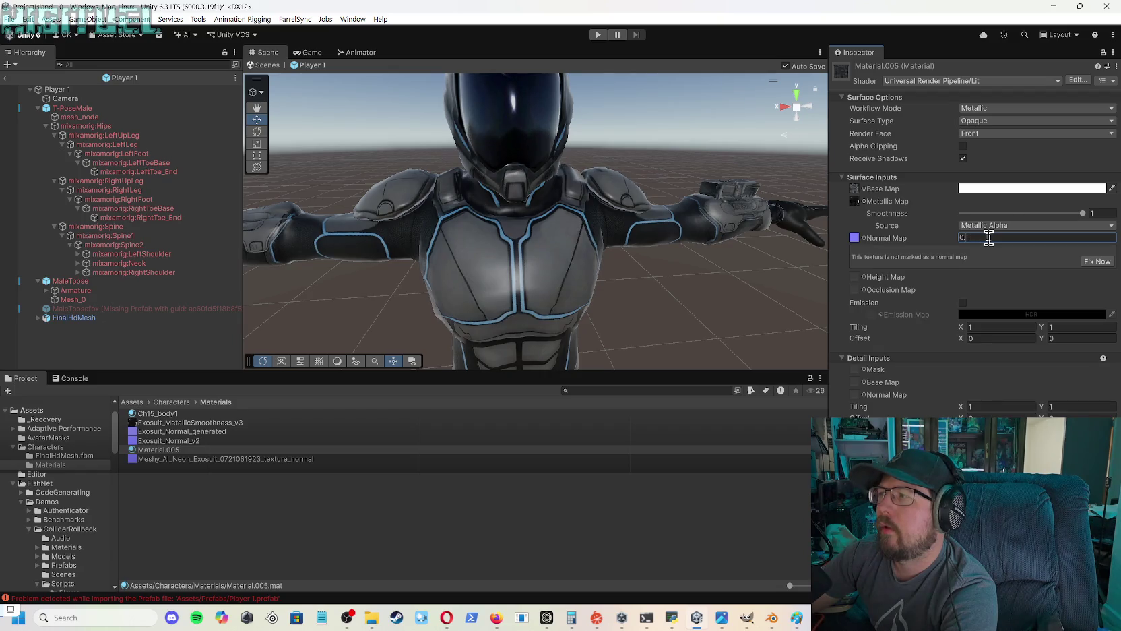
text(.05)
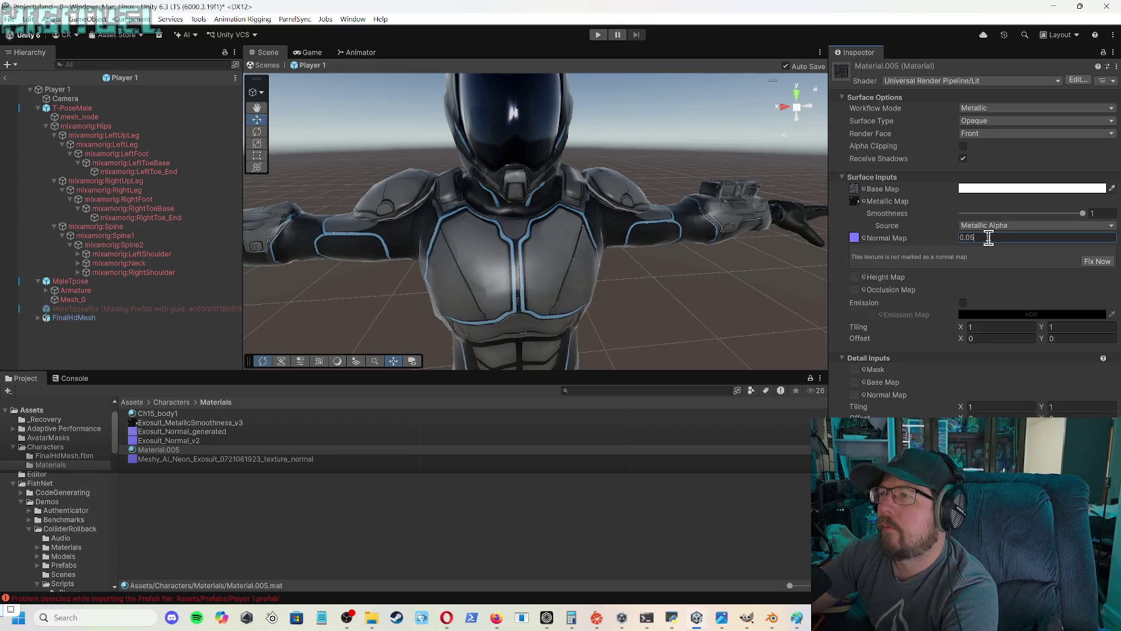
key(BackSpace)
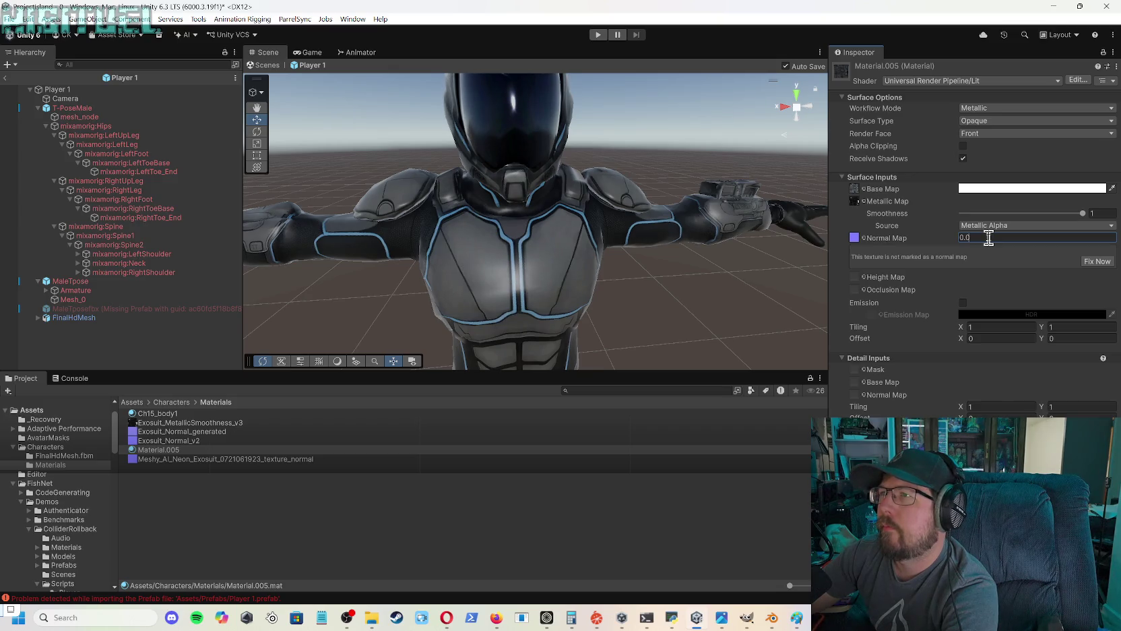
text(3)
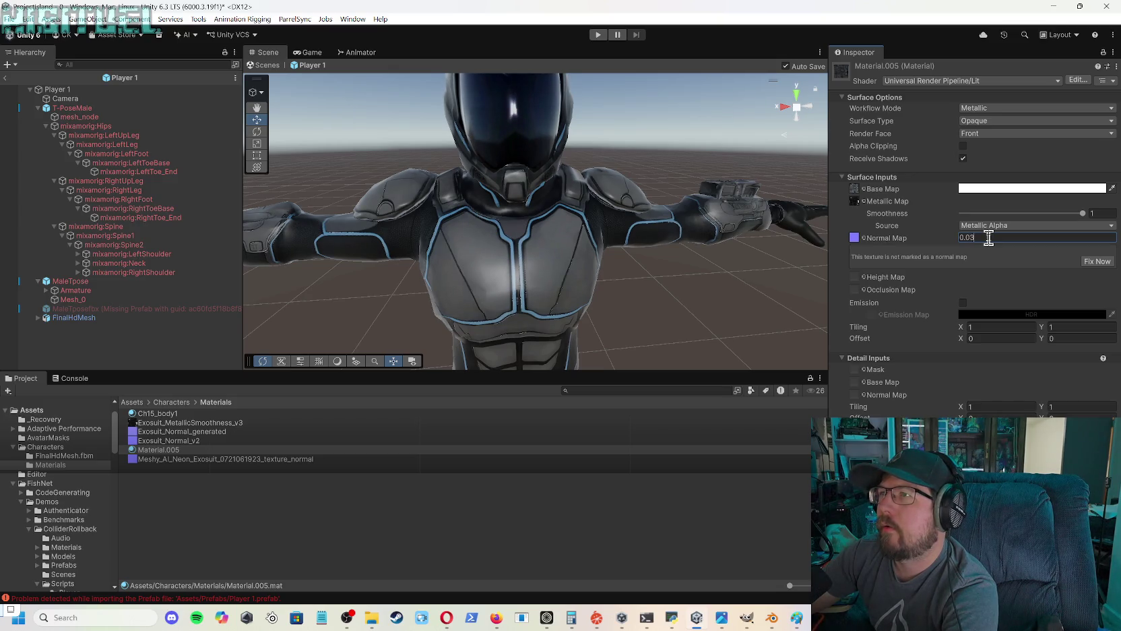
key(BackSpace)
text(1)
key(BackSpace)
text(1)
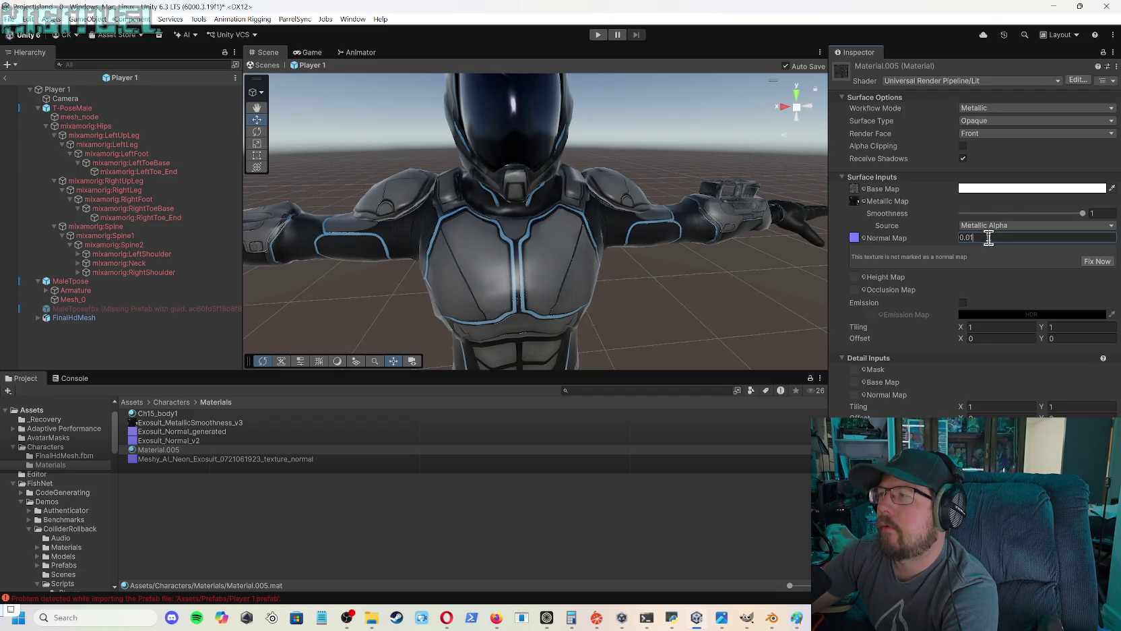